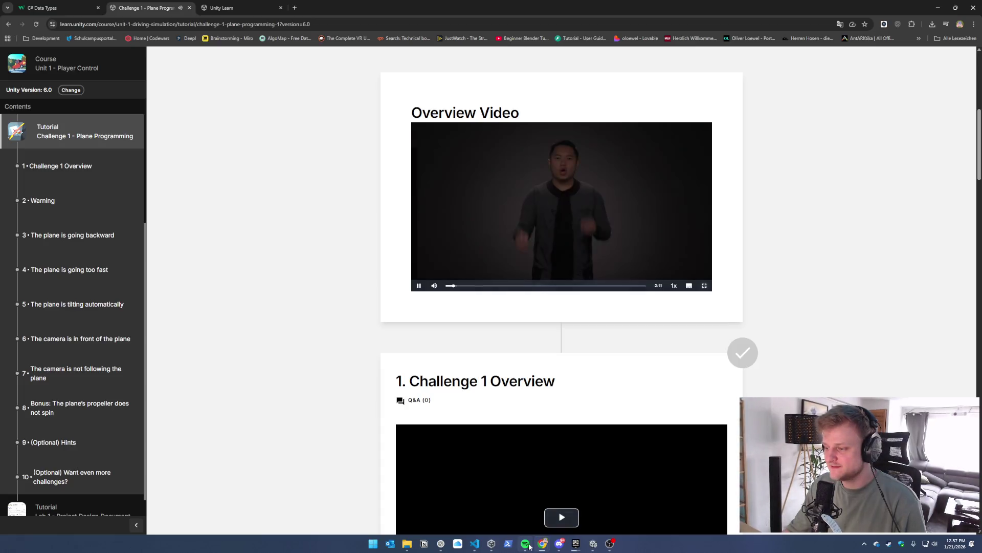
Watch the opening of the Challenge 1 Overview Video full screen, then exit full screen
left_click(704, 286)
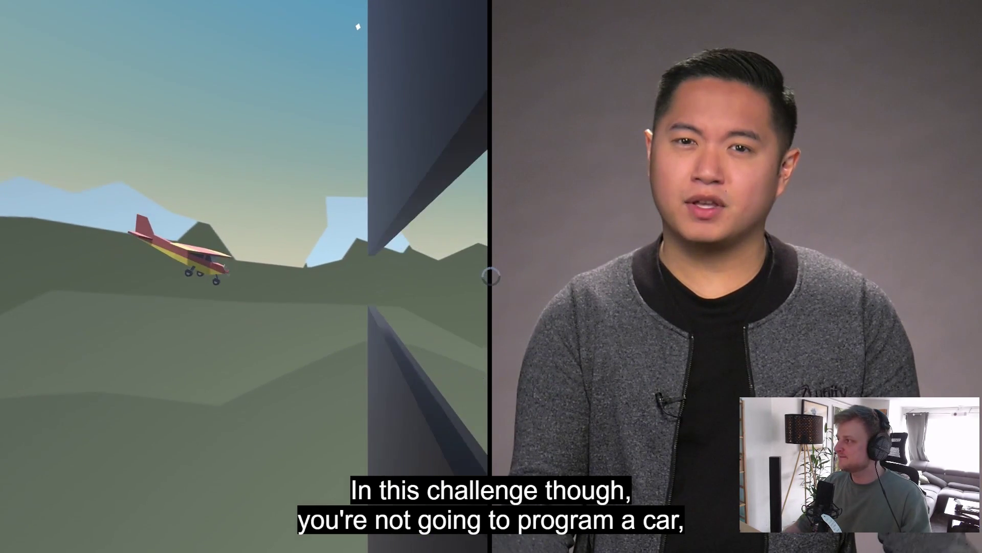
mouse_move(690, 335)
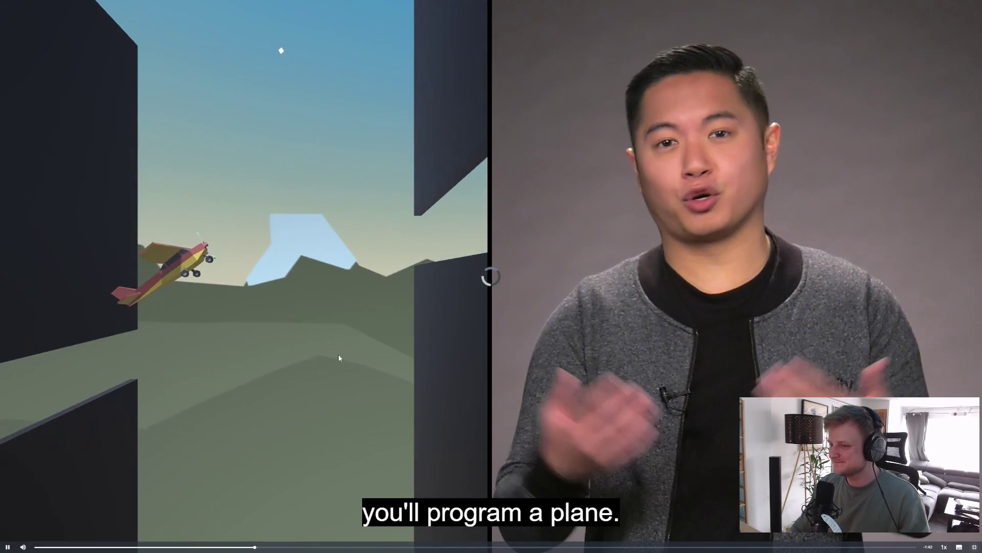
left_click(974, 546)
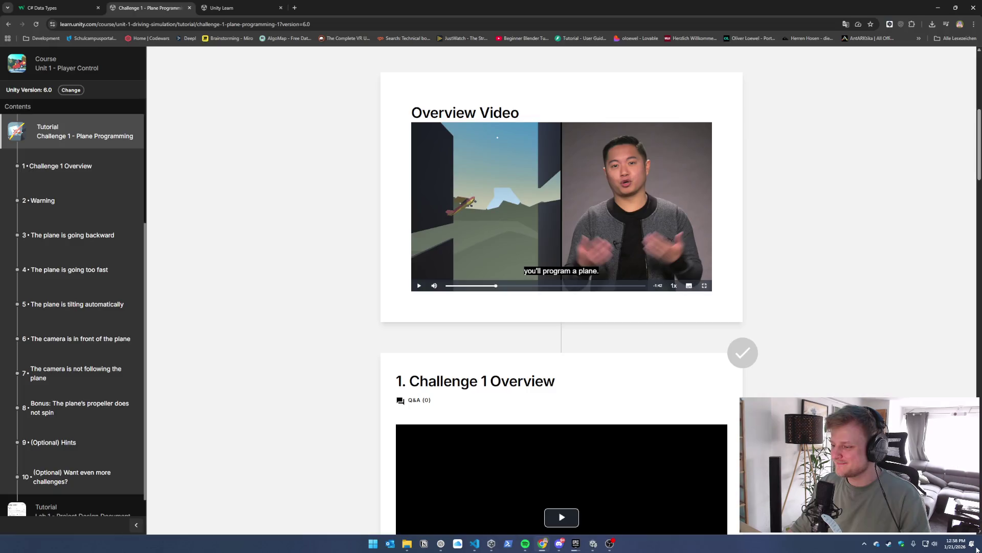
mouse_move(575, 544)
left_click(537, 498)
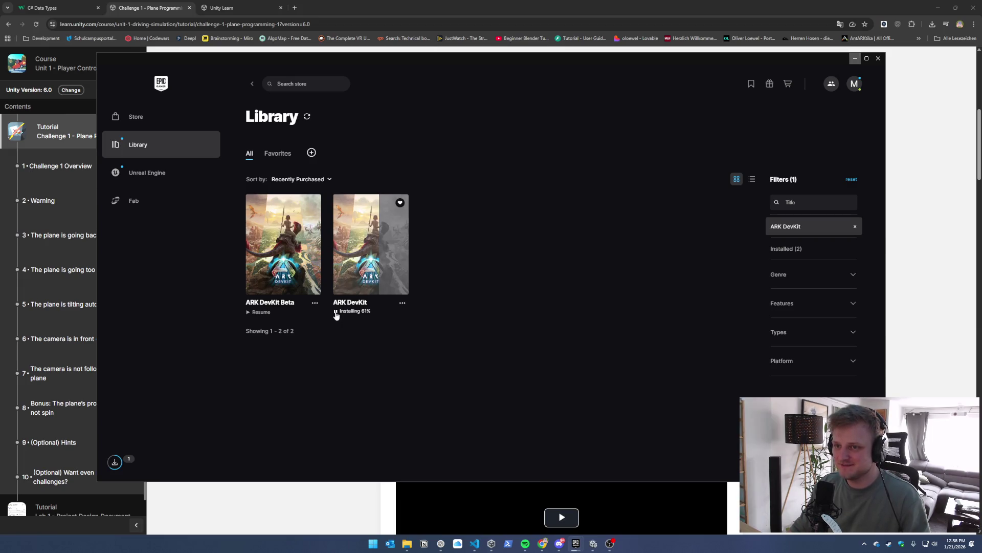
mouse_move(575, 544)
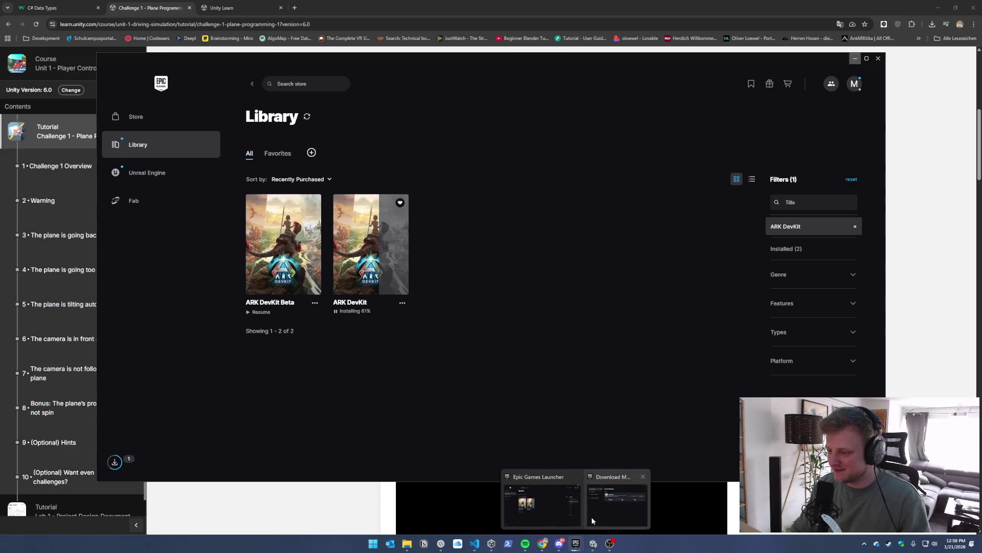
left_click(610, 503)
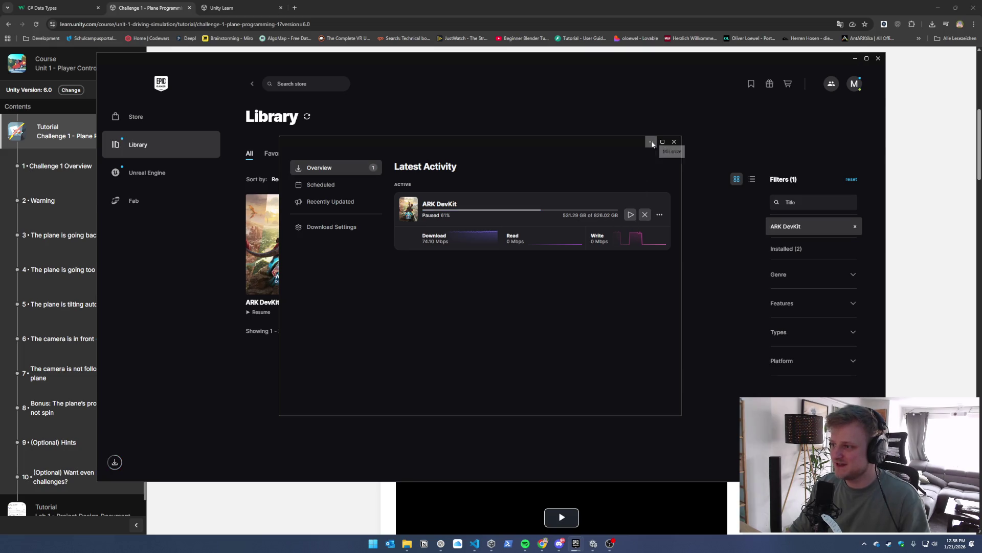
left_click(856, 59)
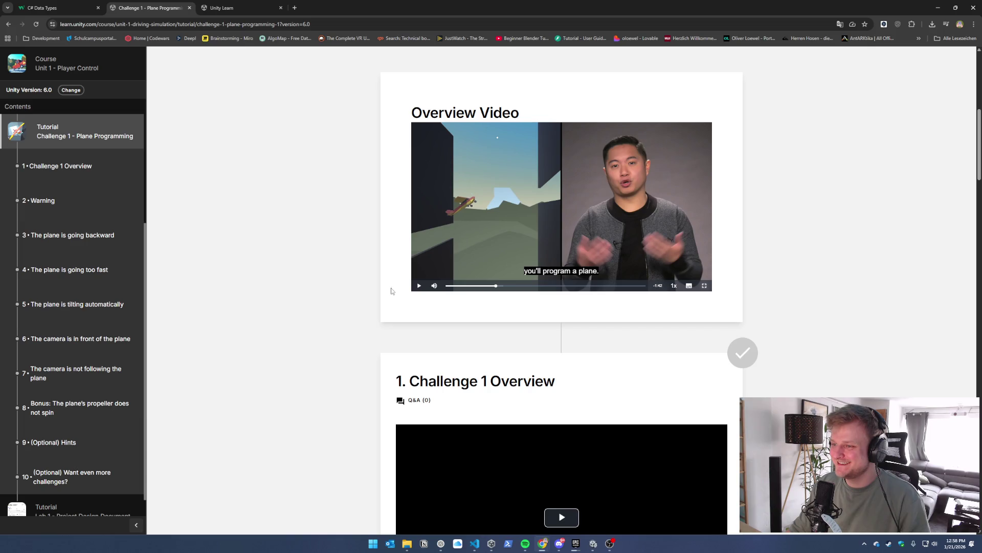
Resume the Overview Video in full screen and let it play to the end
left_click(419, 285)
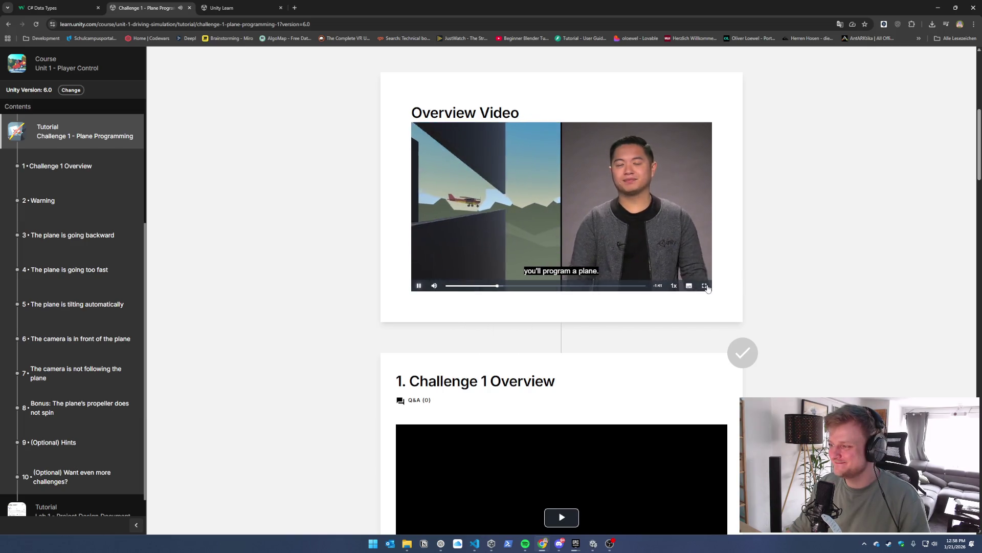
left_click(704, 286)
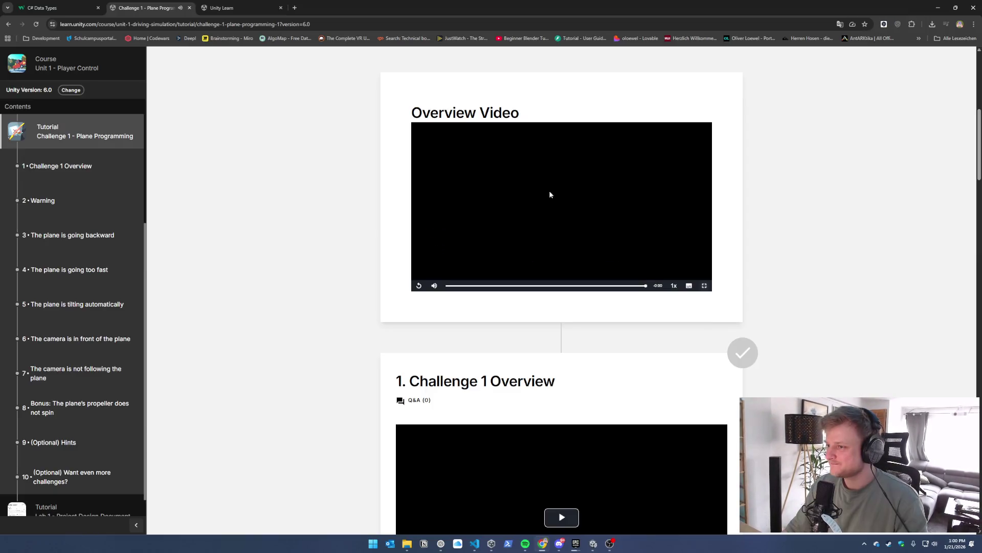
scroll(275, 358, "up", 8)
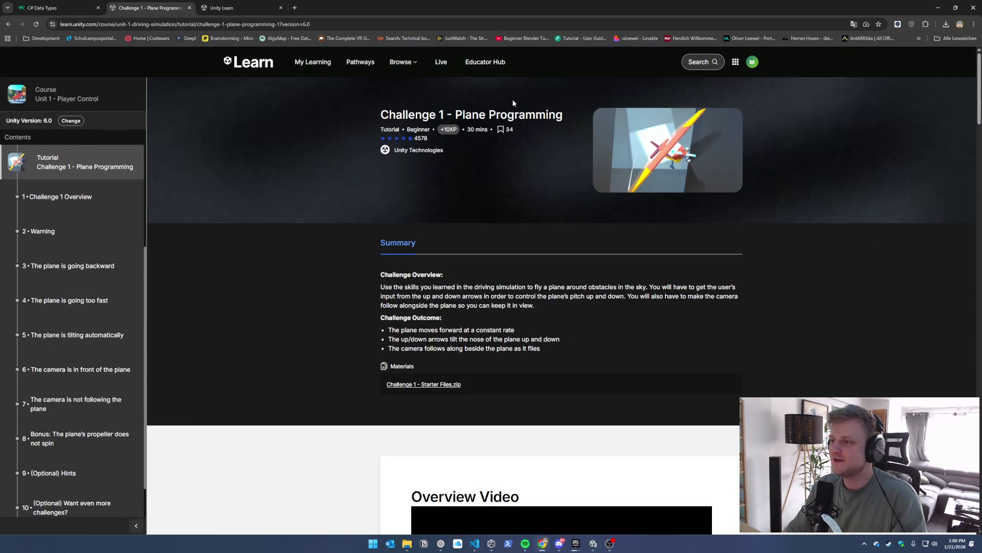
Read the Summary's Challenge 1 - Starter Files.zip link and the three Challenge Outcome bullets
scroll(618, 284, "down", 4)
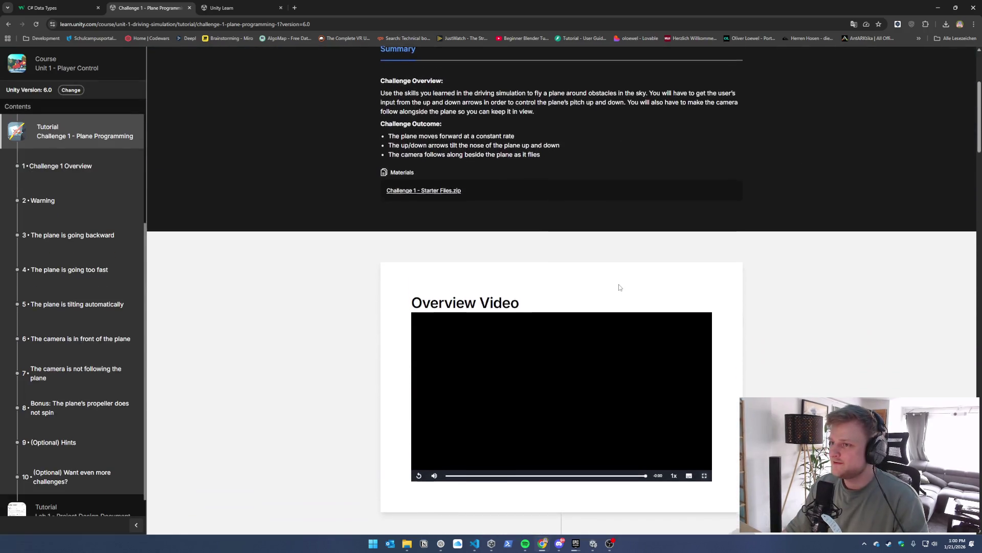
scroll(618, 286, "up", 2)
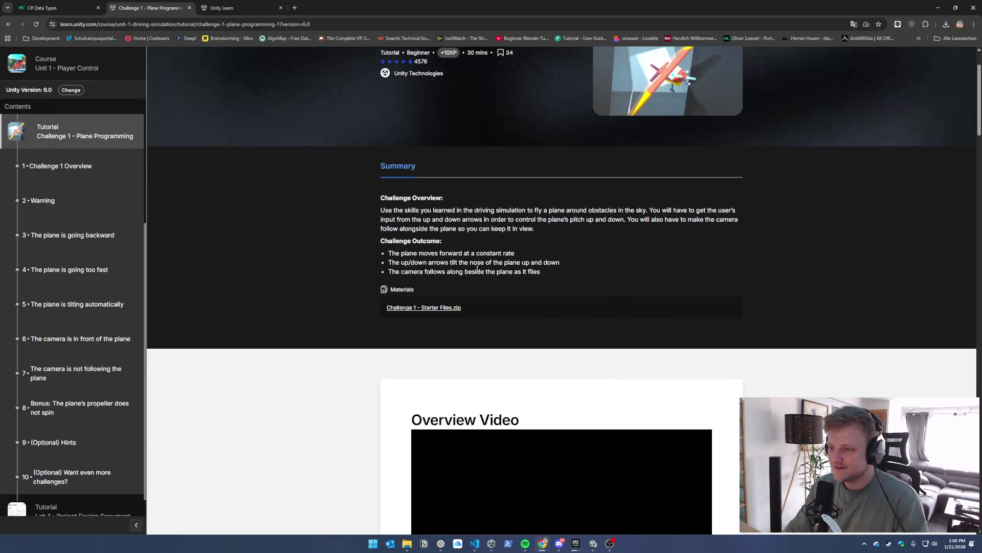
left_click_drag(472, 305, 389, 311)
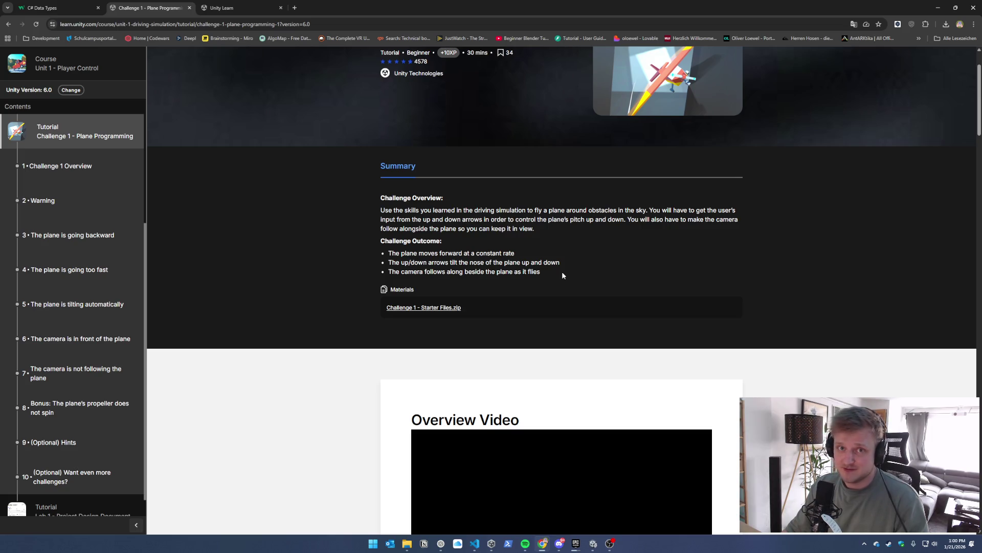
left_click_drag(563, 276, 401, 252)
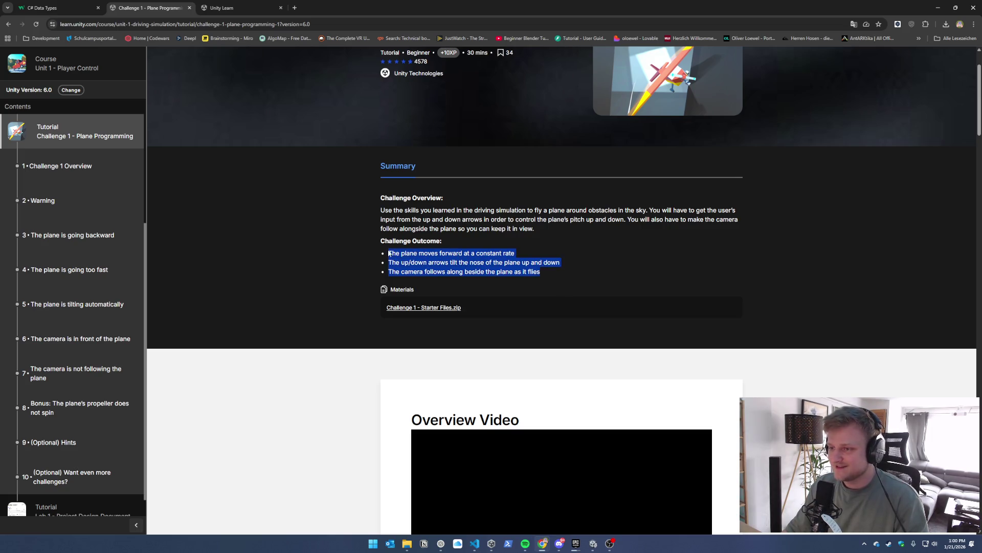
left_click(544, 272)
Play the Challenge 1 Overview step video, then switch to the Unity editor
scroll(551, 271, "down", 5)
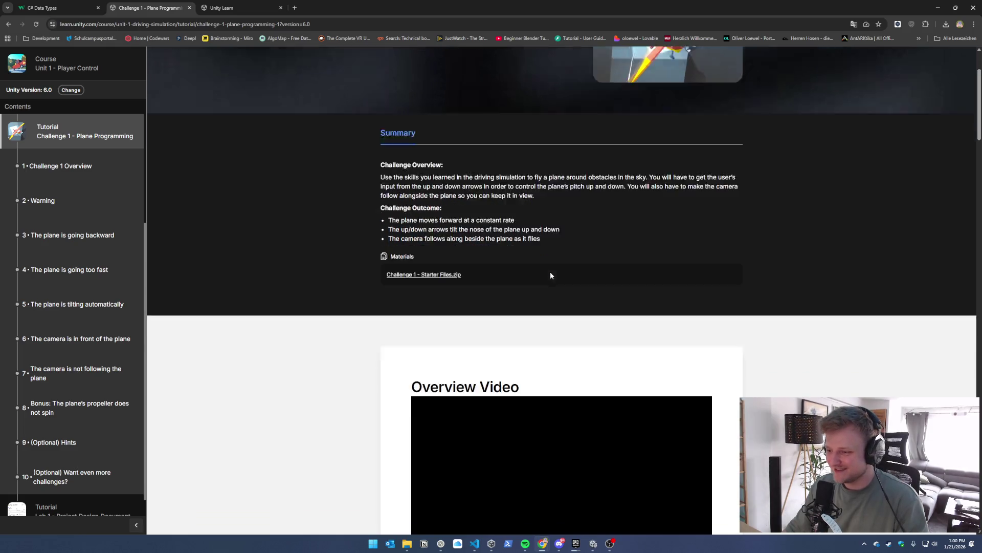
scroll(551, 275, "down", 2)
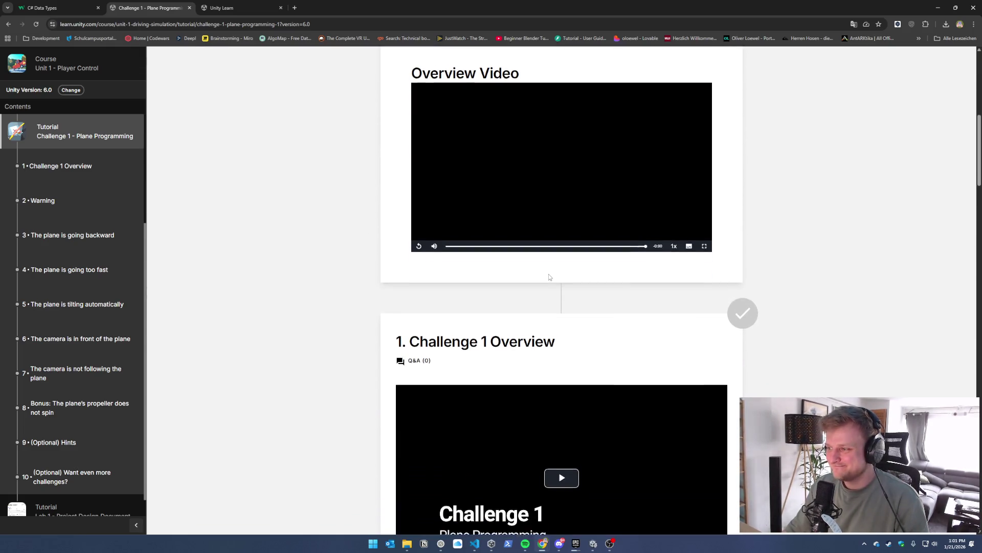
scroll(549, 274, "down", 3)
scroll(511, 452, "down", 2)
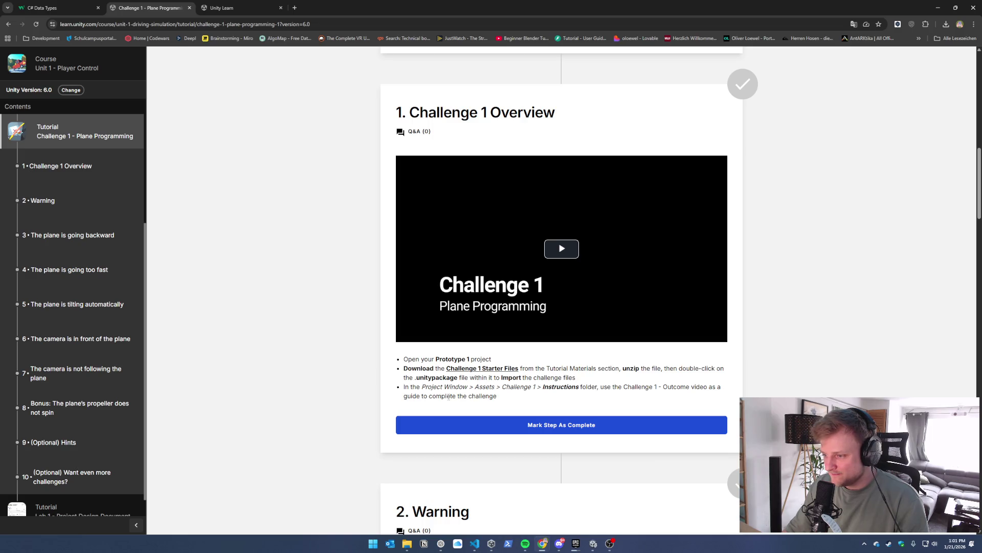
left_click(554, 244)
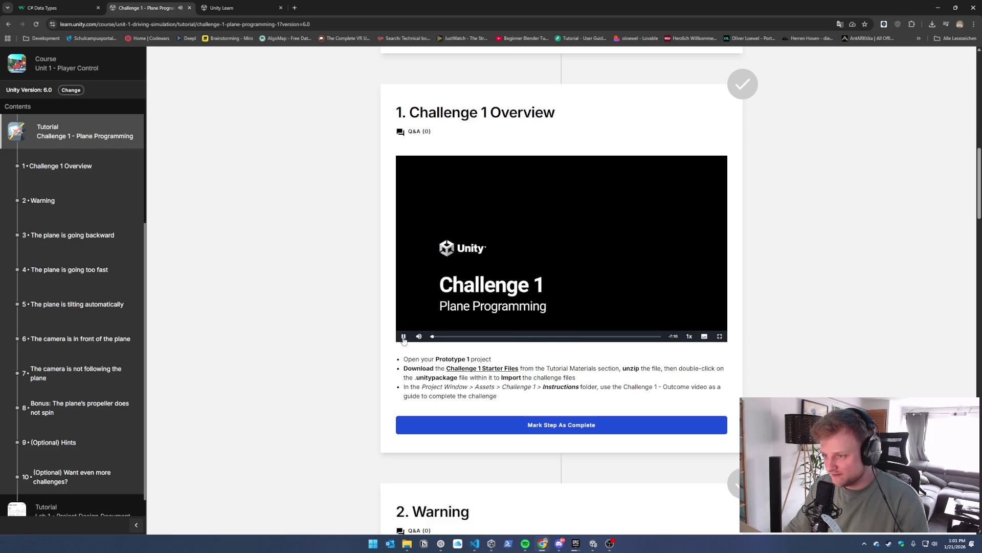
left_click(594, 546)
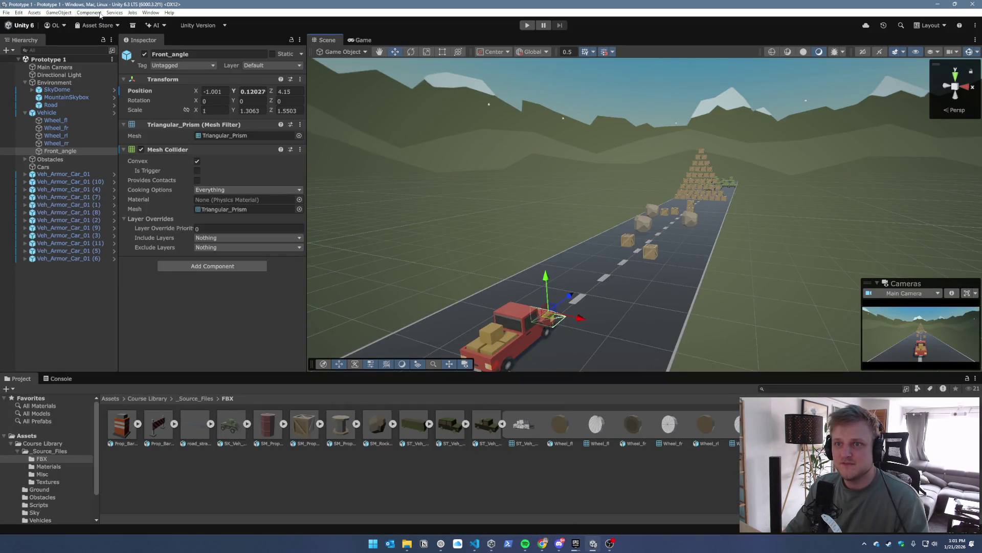
Pick Downloads > Prototype 1 - Starter Files unitypackage through Assets > Import Package > Custom Package
left_click(35, 13)
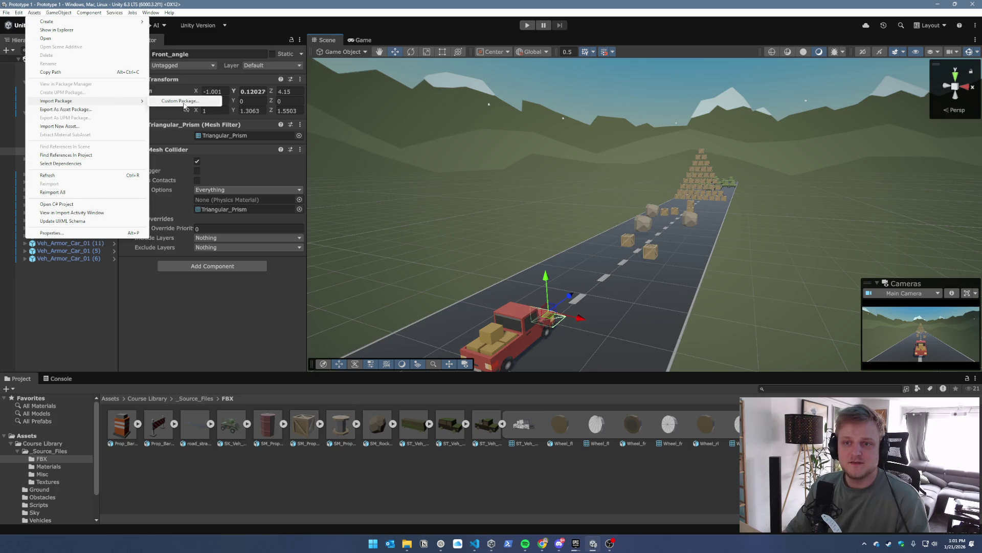
left_click(184, 103)
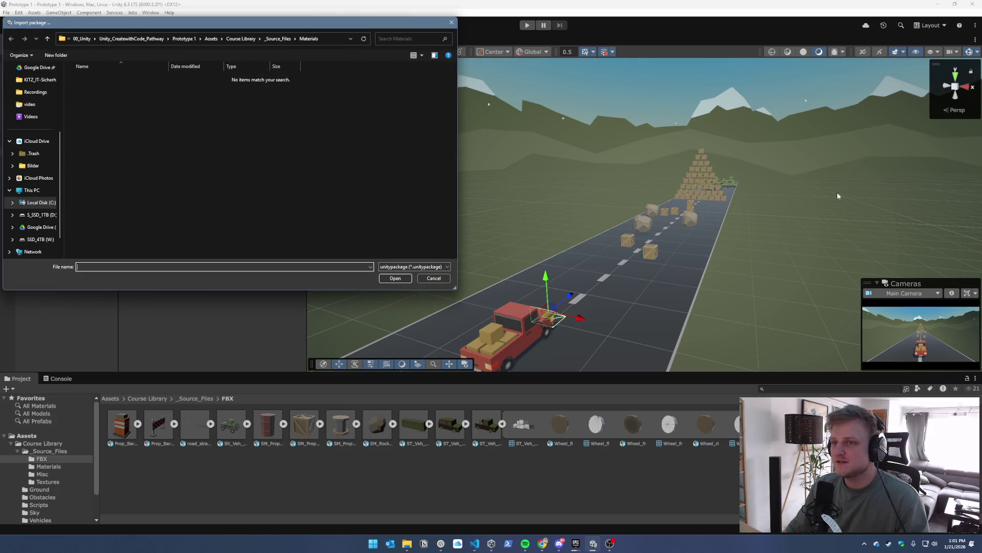
left_click_drag(201, 24, 342, 45)
scroll(191, 155, "up", 3)
left_click(176, 176)
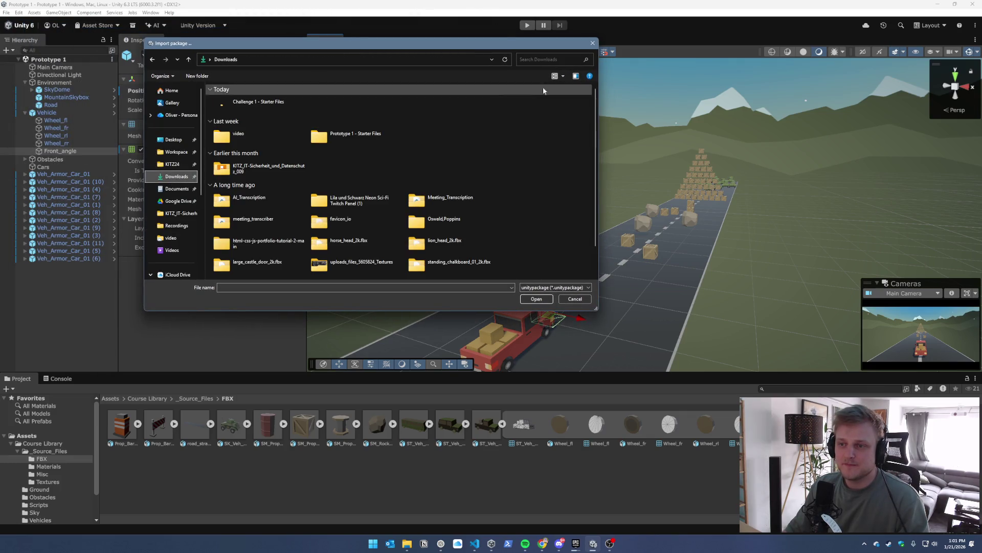
double_click(326, 137)
double_click(302, 110)
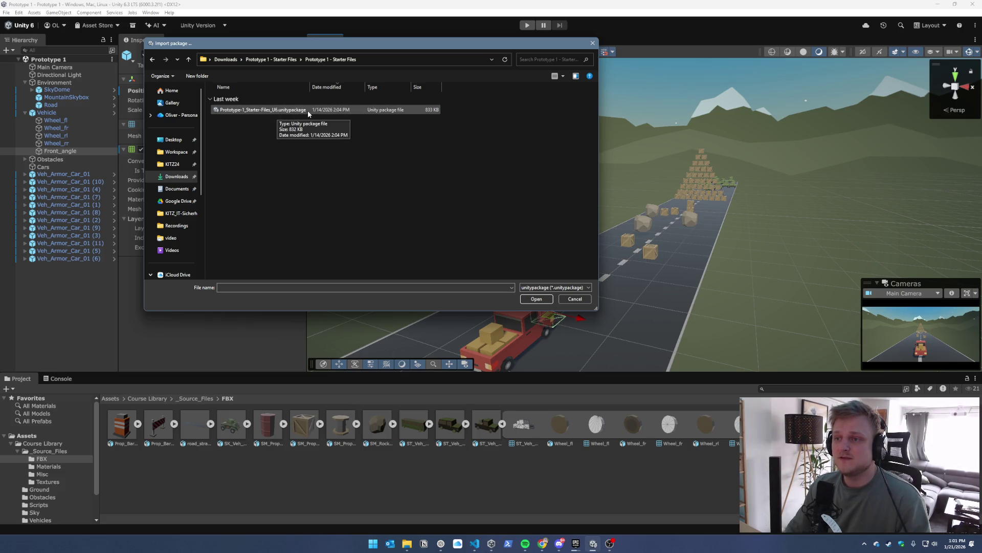
double_click(304, 112)
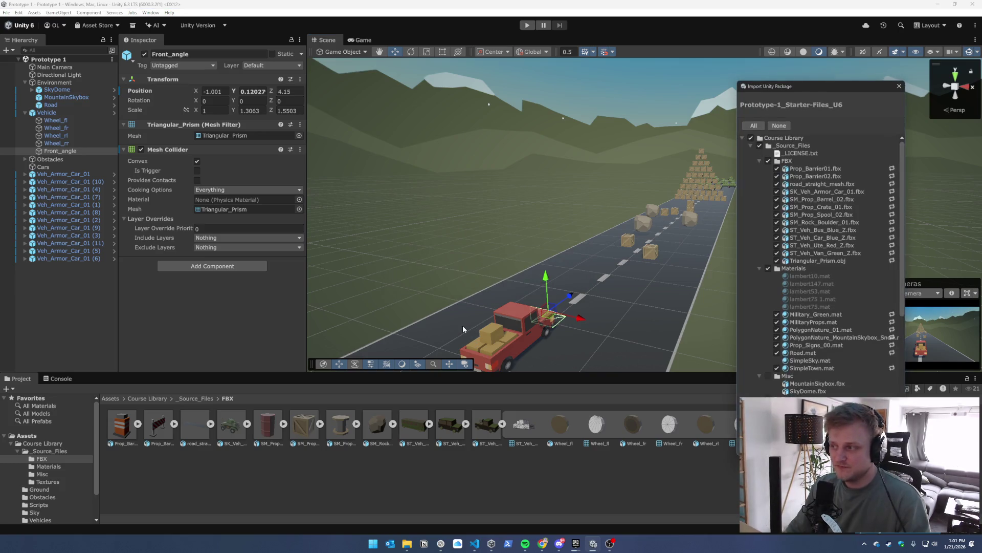
Import all the package's files and reload the modified Prototype 1 scene
scroll(762, 243, "down", 5)
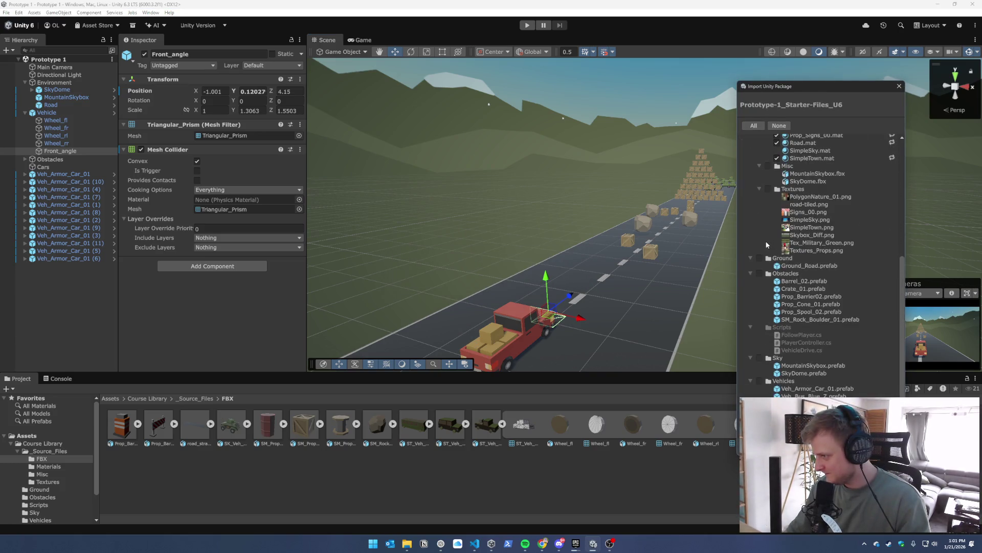
scroll(766, 240, "up", 5)
left_click(757, 127)
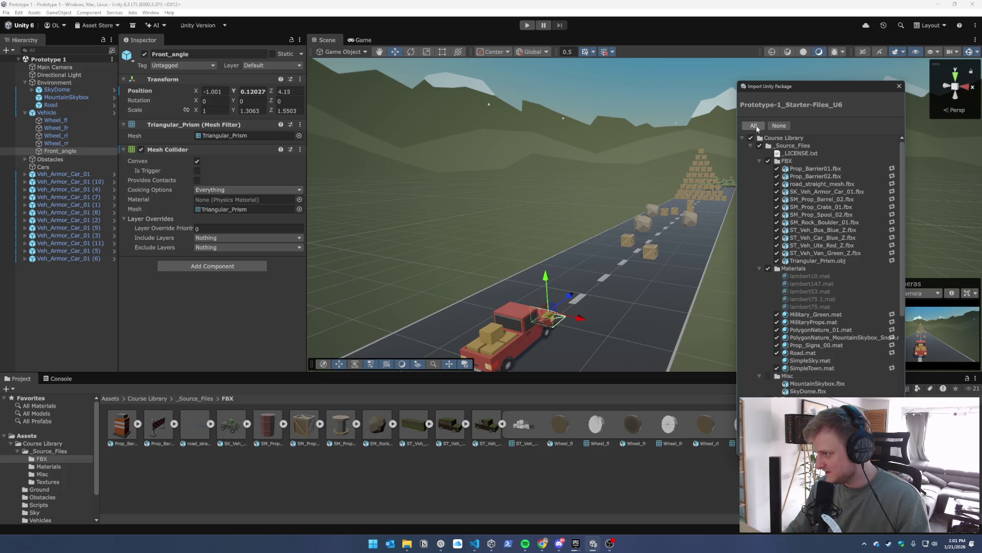
scroll(763, 204, "down", 5)
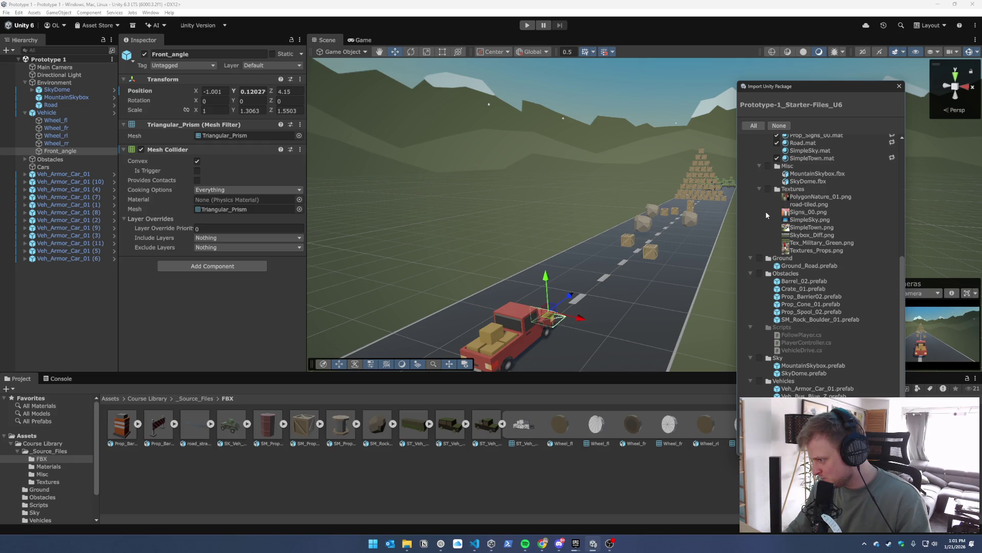
scroll(765, 211, "up", 10)
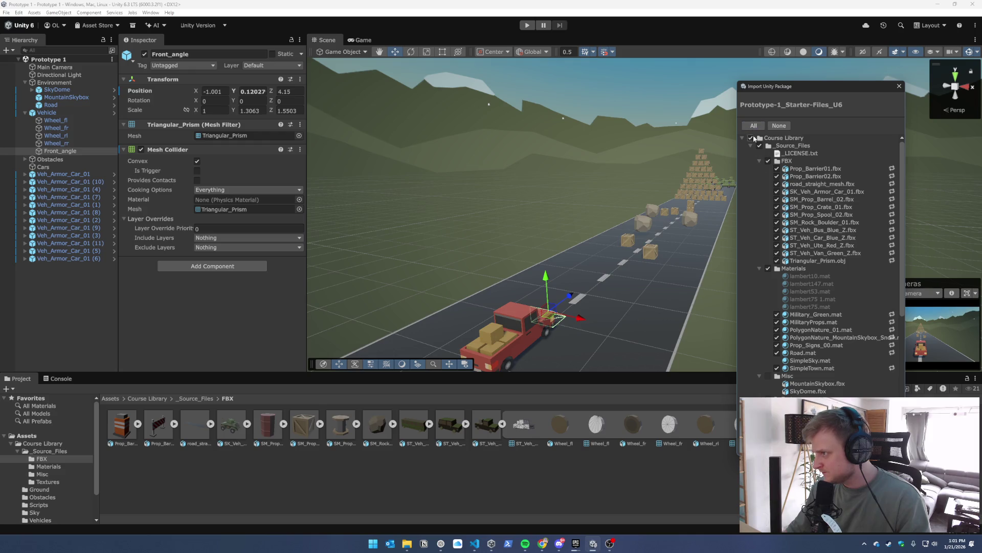
key("Escape")
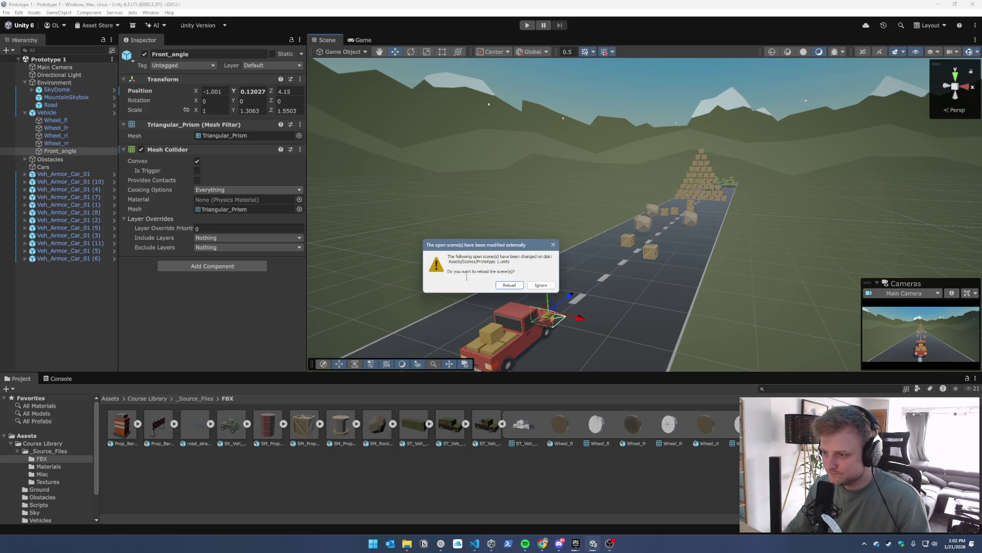
left_click(509, 285)
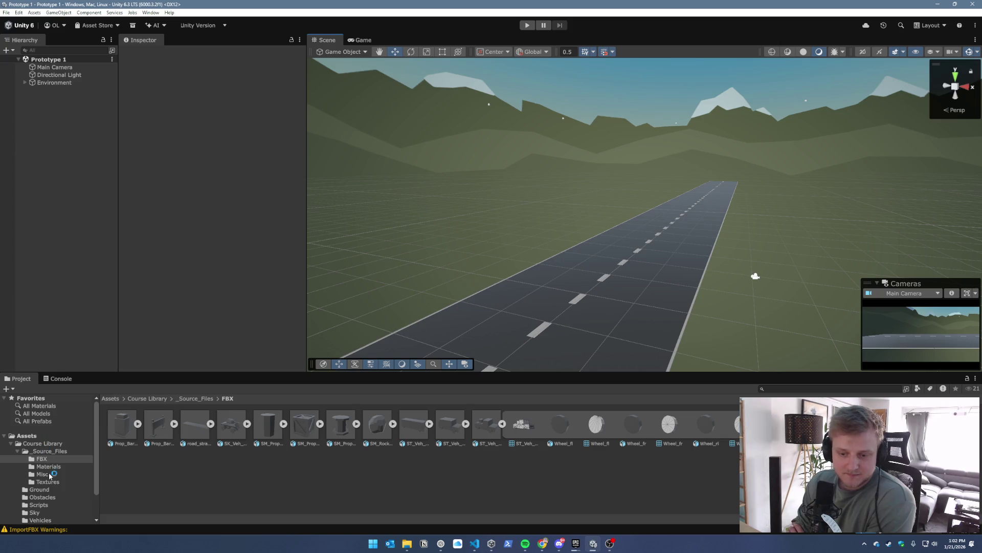
Switch from Unity to the Challenge 1 – Plane Programming page in Chrome
scroll(51, 509, "down", 3)
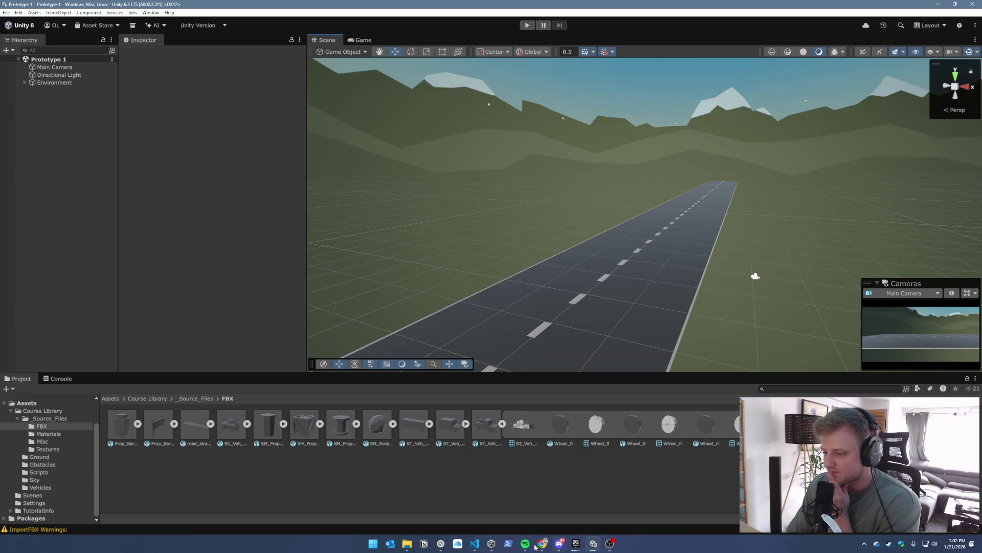
mouse_move(475, 547)
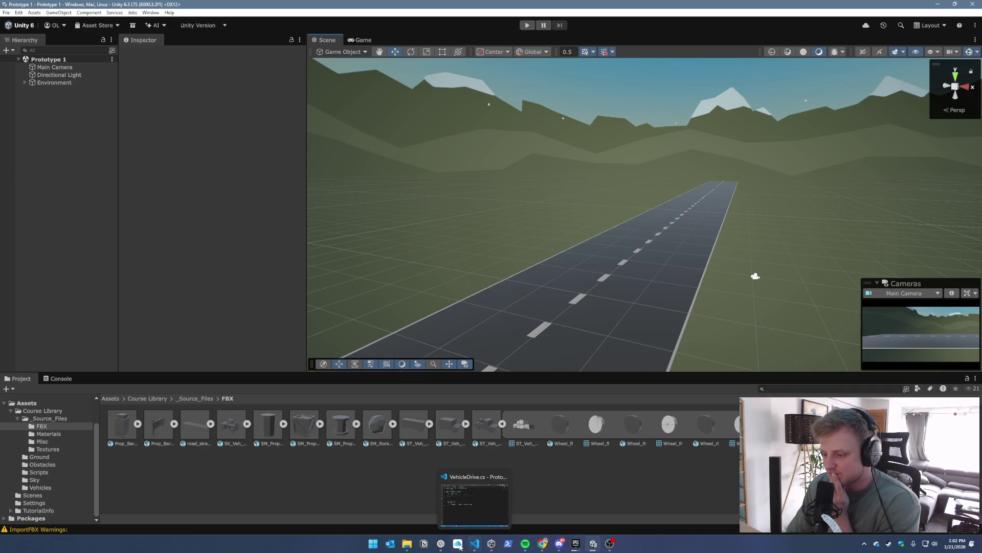
mouse_move(541, 546)
left_click(491, 497)
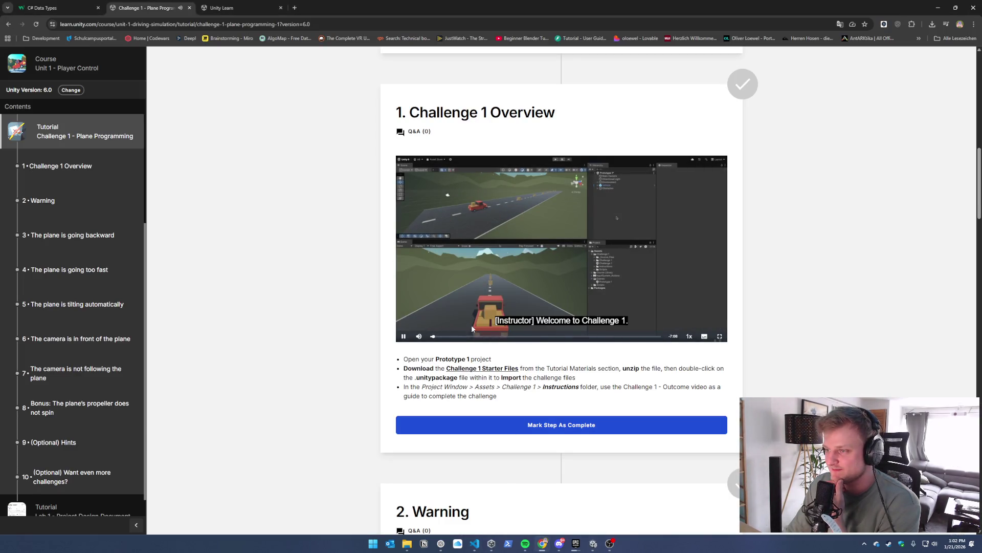
Watch the challenge overview video full screen, then start and stop a first test run
left_click(719, 336)
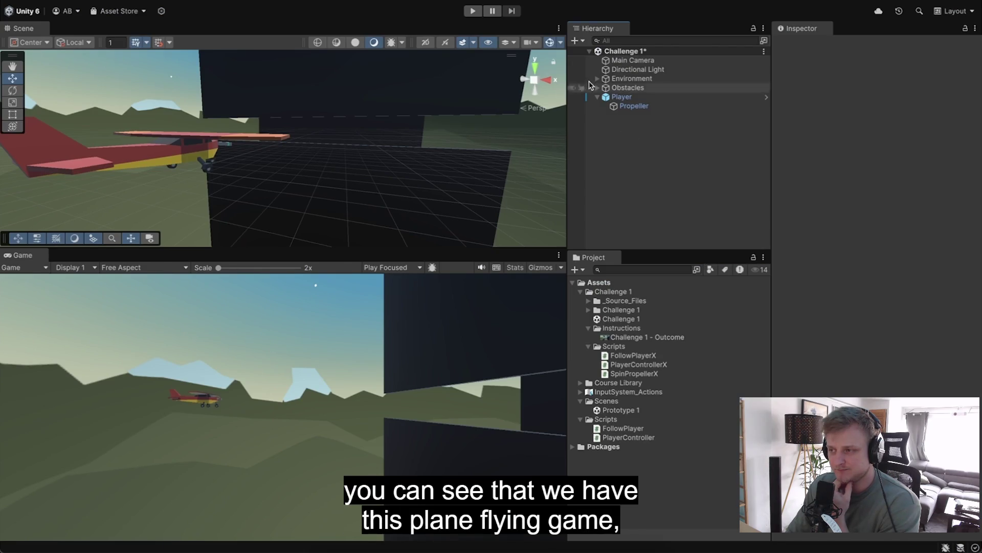
left_click(473, 12)
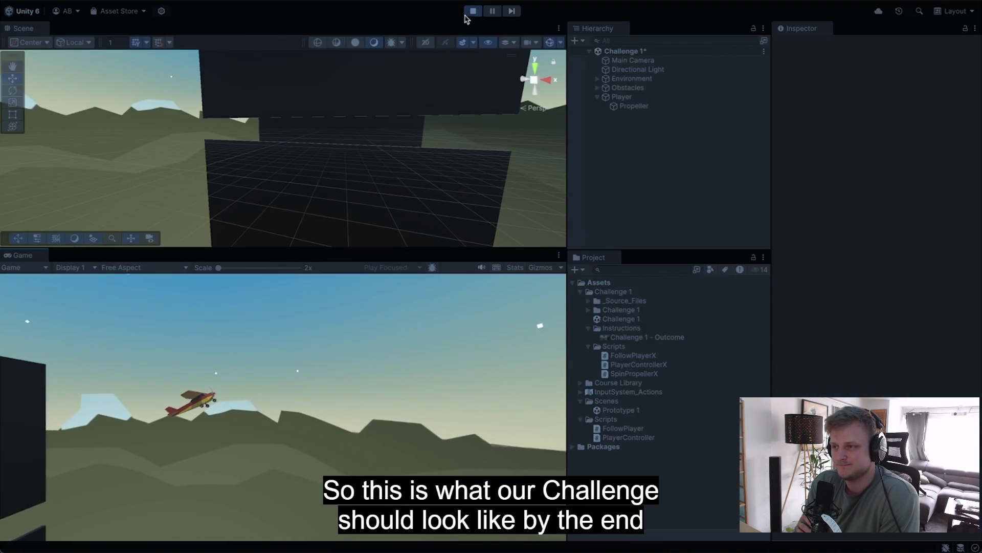
left_click(473, 11)
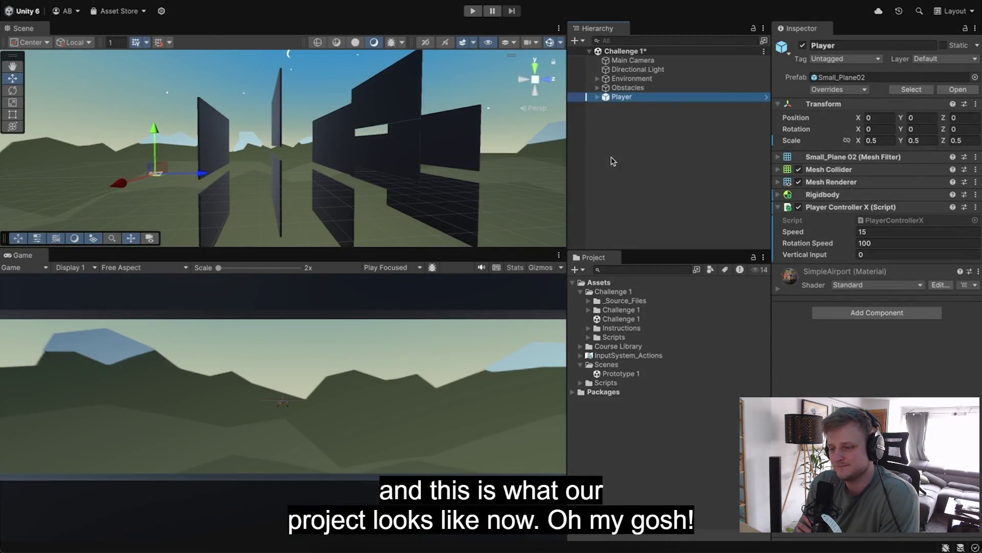
Run the scene again and pitch the plane with the W key, orbiting to watch the obstacles
left_click(467, 14)
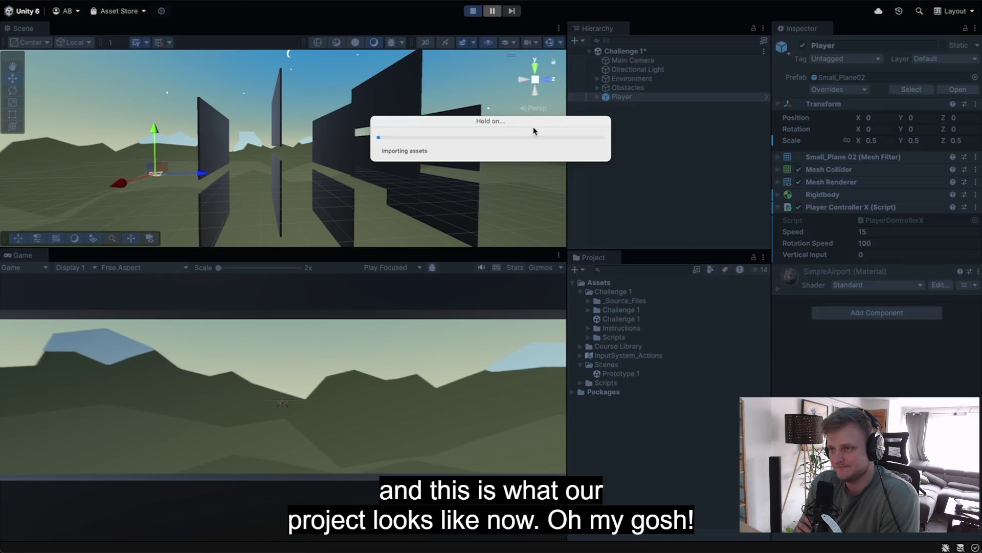
mouse_move(533, 131)
left_mouse_down()
mouse_move(509, 105)
mouse_move(392, 53)
mouse_move(404, 24)
mouse_move(399, 128)
mouse_move(408, 44)
mouse_move(384, 160)
mouse_move(401, 110)
mouse_move(285, 235)
mouse_move(360, 213)
mouse_move(346, 232)
mouse_move(350, 200)
mouse_move(349, 236)
left_mouse_up()
key("w")
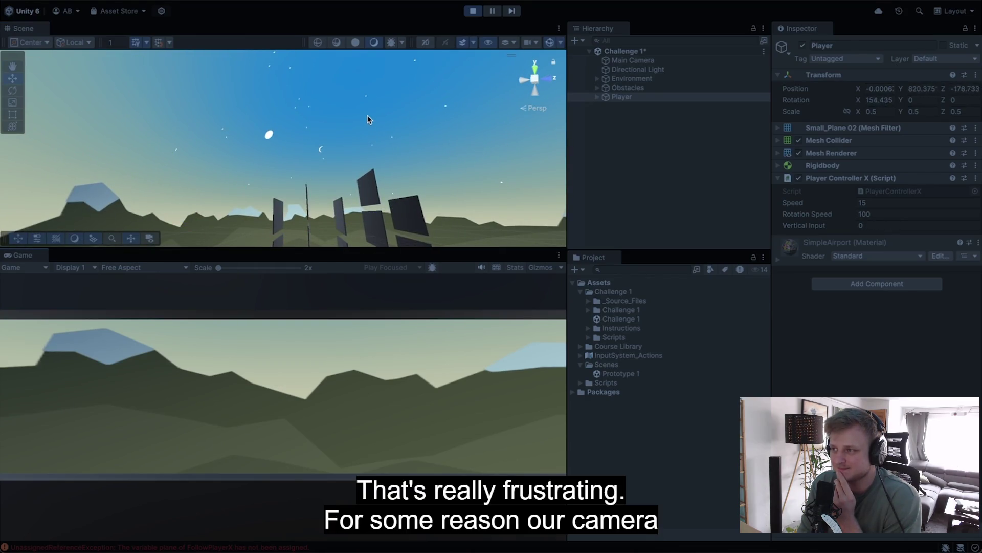
key("w")
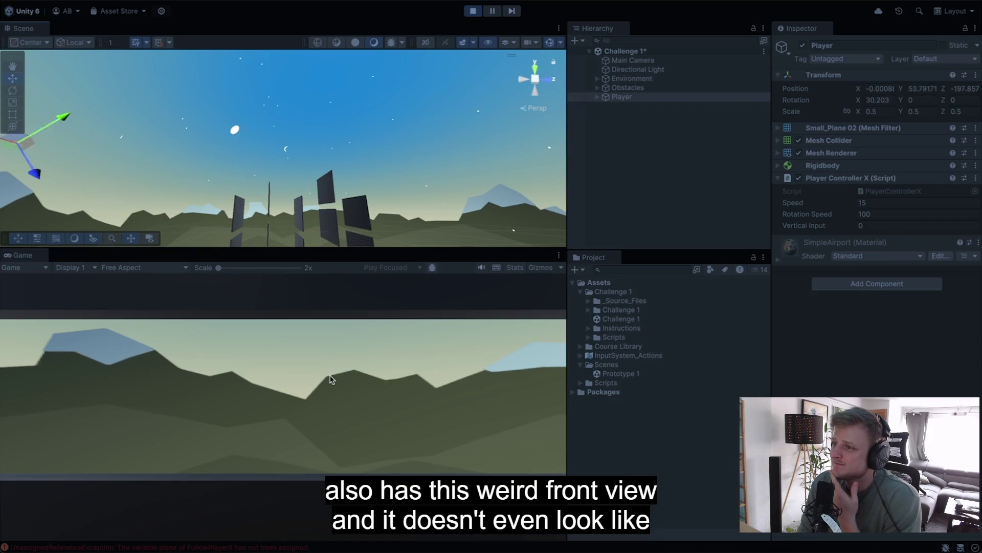
mouse_move(395, 128)
left_mouse_down()
mouse_move(397, 205)
mouse_move(360, 7)
mouse_move(398, 211)
mouse_move(358, 209)
left_mouse_up()
scroll(358, 209, "up", 2)
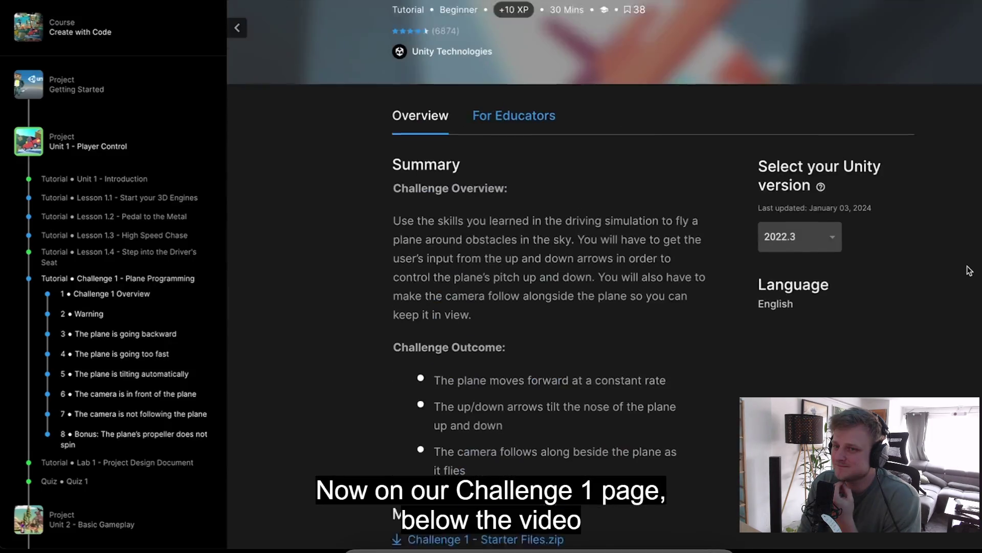
Scroll through the tutorial's bug-fix steps 1–8
scroll(969, 270, "up", 3)
scroll(968, 270, "down", 15)
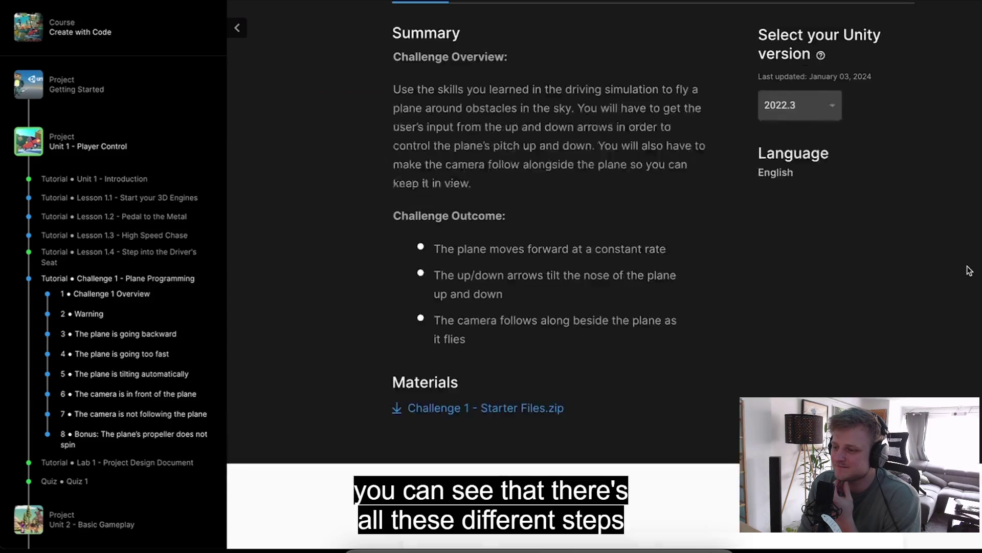
scroll(969, 270, "down", 20)
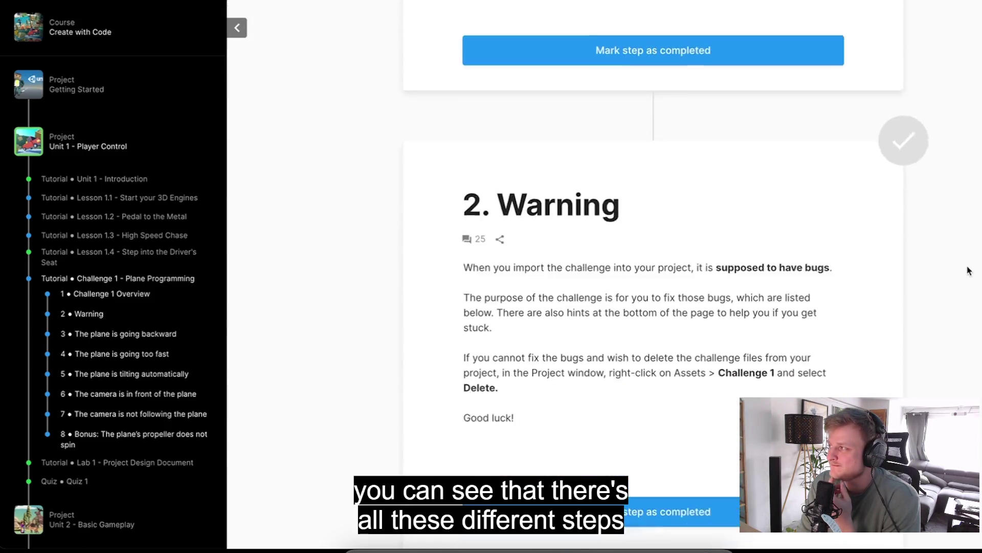
scroll(882, 220, "down", 20)
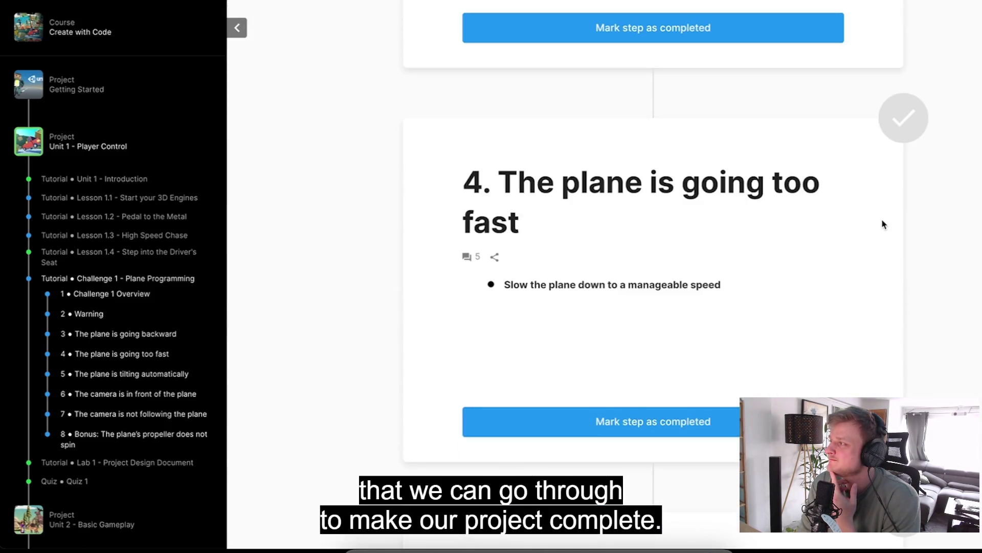
scroll(882, 221, "up", 20)
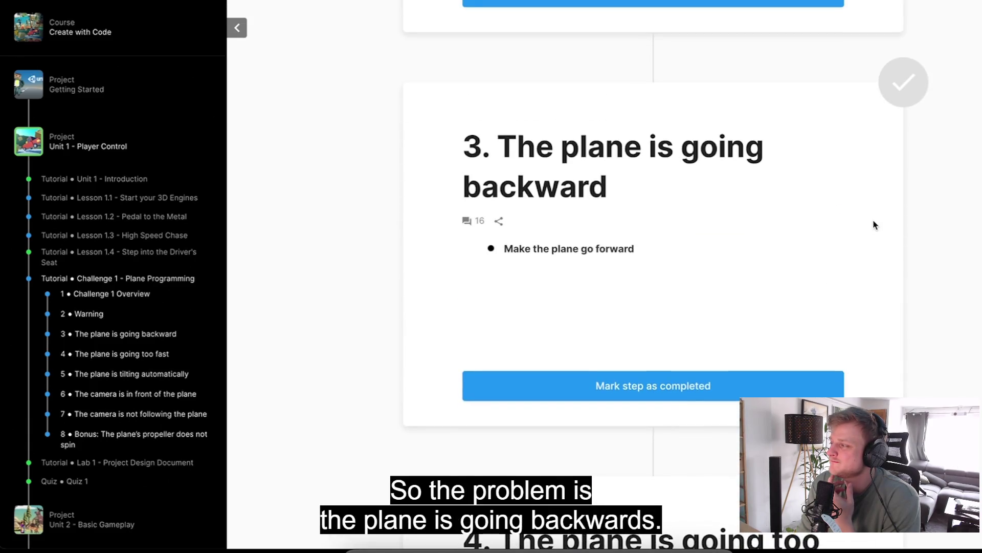
Read the step 3 heading, the 'Make the plane go forward' task, and the Hints list
left_click_drag(702, 197, 475, 137)
left_click(670, 236)
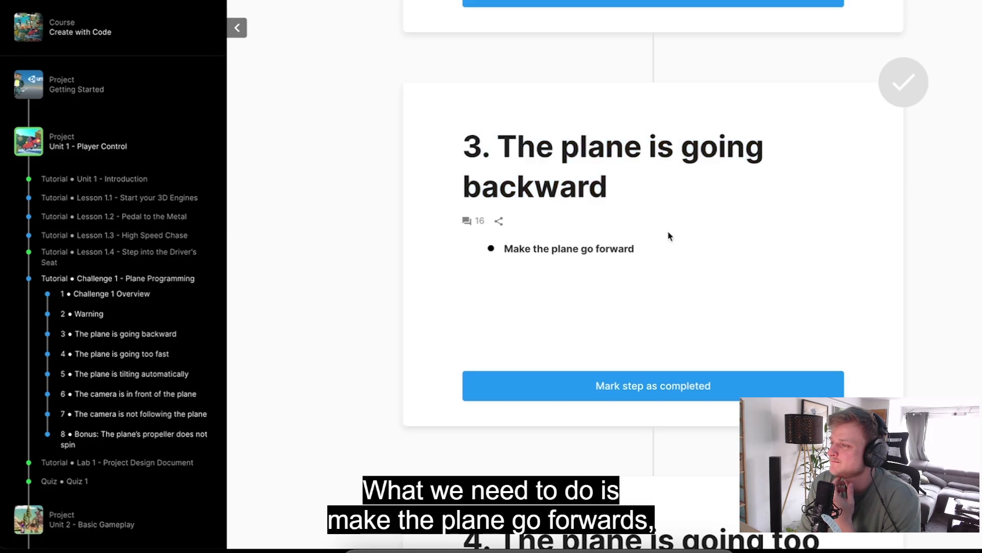
left_click_drag(667, 252, 461, 258)
left_click(645, 268)
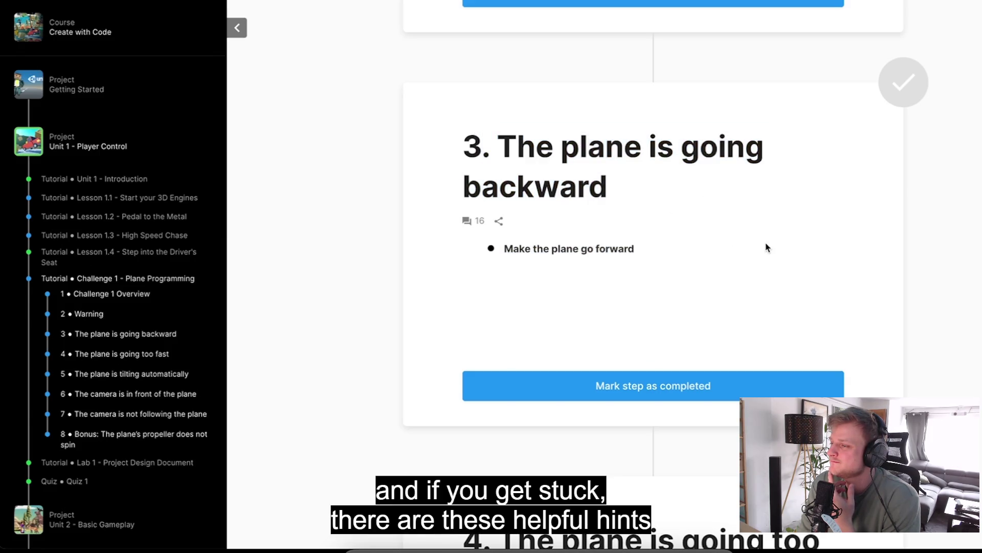
scroll(767, 248, "down", 20)
mouse_move(463, 66)
left_mouse_down()
mouse_move(687, 420)
mouse_move(679, 454)
left_mouse_up()
left_click(679, 454)
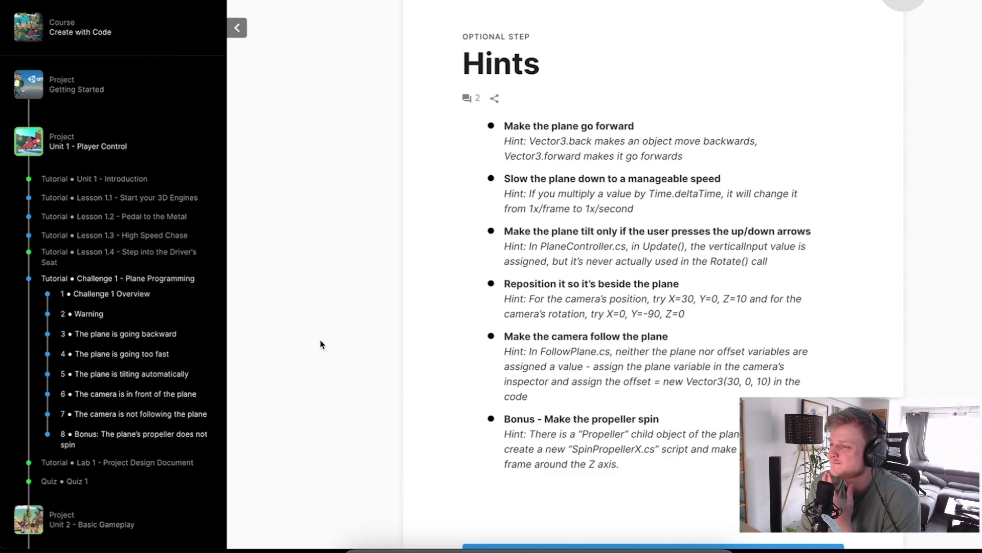
Jump to the plane-too-fast step and read the headings of steps 4, 6 and 7
left_click(159, 360)
left_click_drag(756, 246, 454, 149)
left_click(679, 230)
scroll(680, 230, "down", 10)
left_click_drag(480, 397, 495, 327)
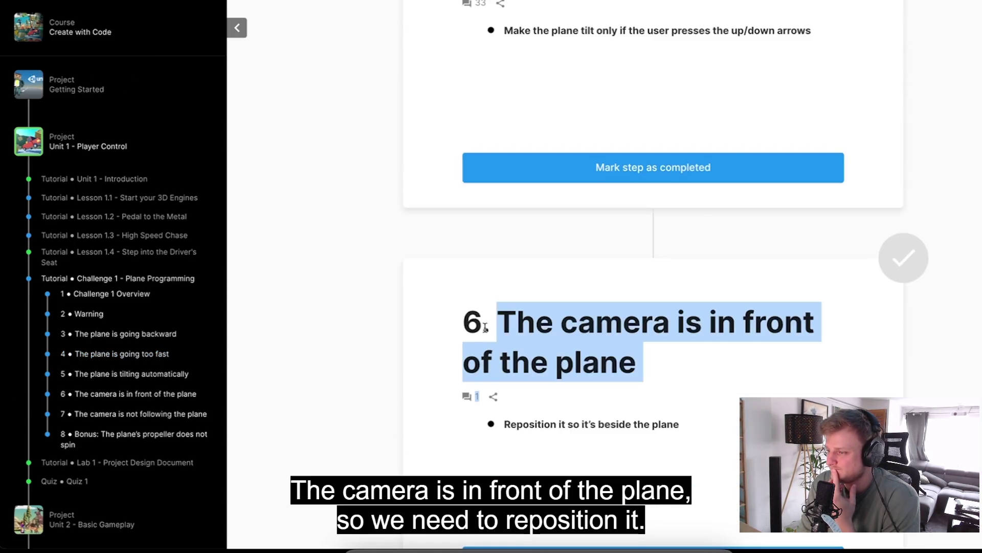
scroll(486, 307, "down", 8)
triple_click(500, 258)
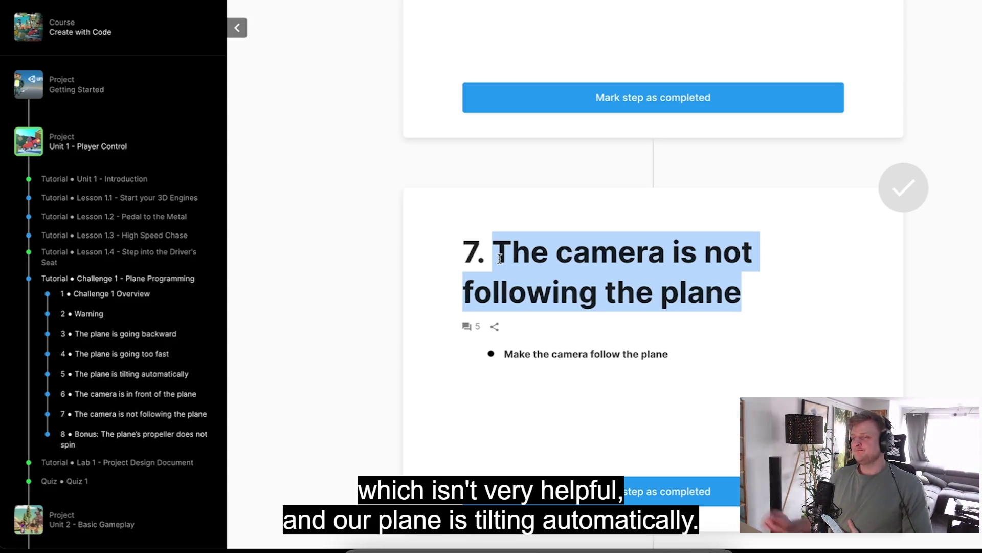
Scroll back up the page, reviewing the step 5 plane-tilting heading
scroll(500, 258, "up", 10)
mouse_move(486, 136)
left_mouse_down()
mouse_move(639, 89)
mouse_move(499, 61)
left_mouse_up()
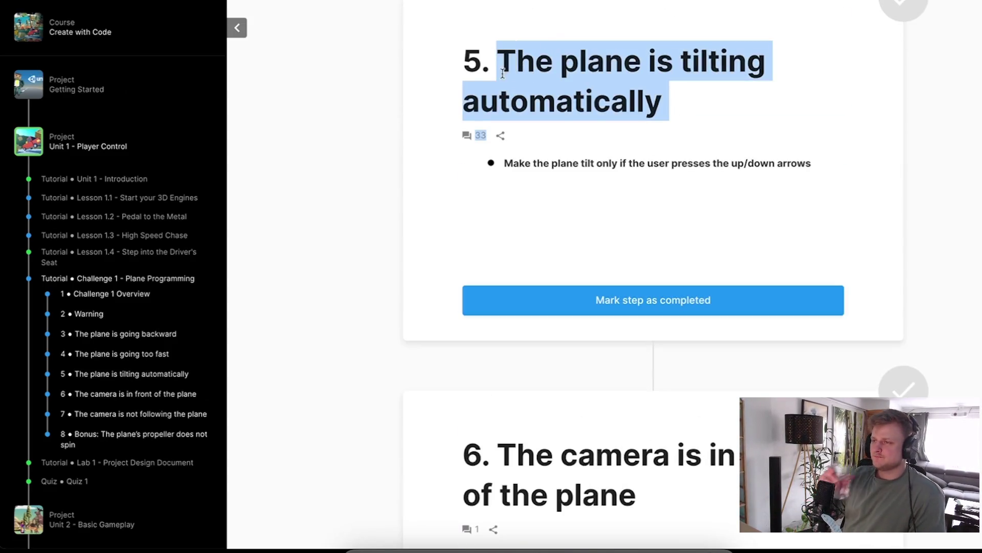
left_click(649, 100)
scroll(801, 185, "down", 10)
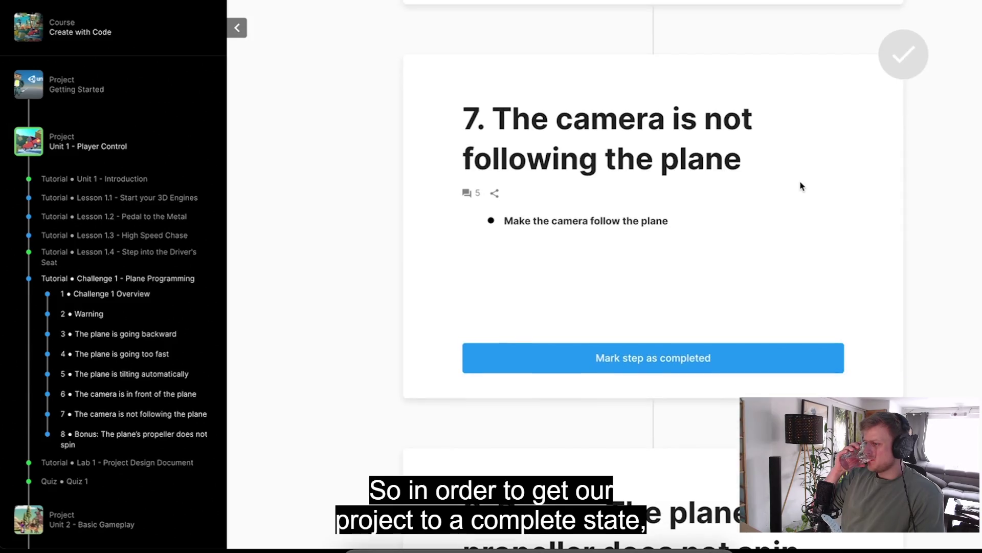
scroll(801, 185, "up", 2)
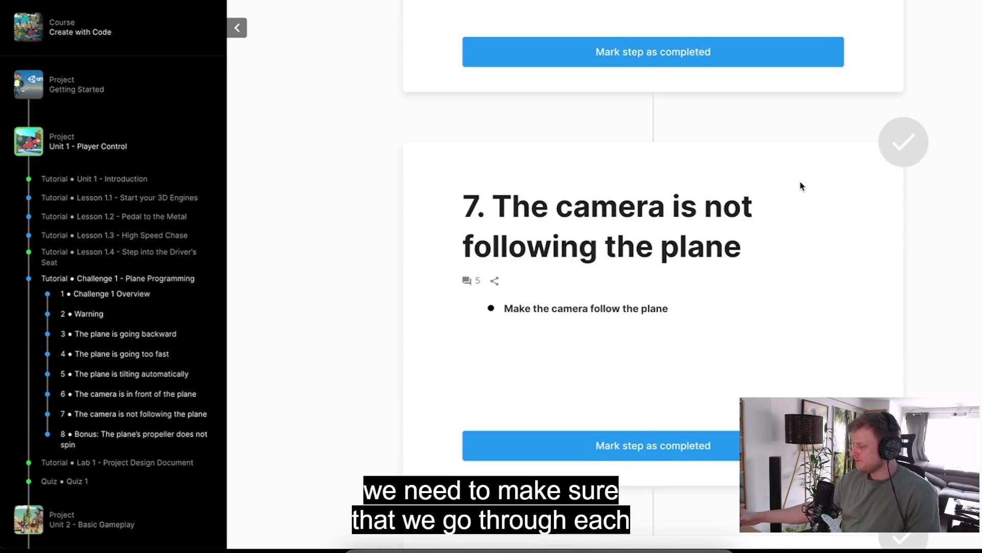
scroll(803, 206, "up", 5)
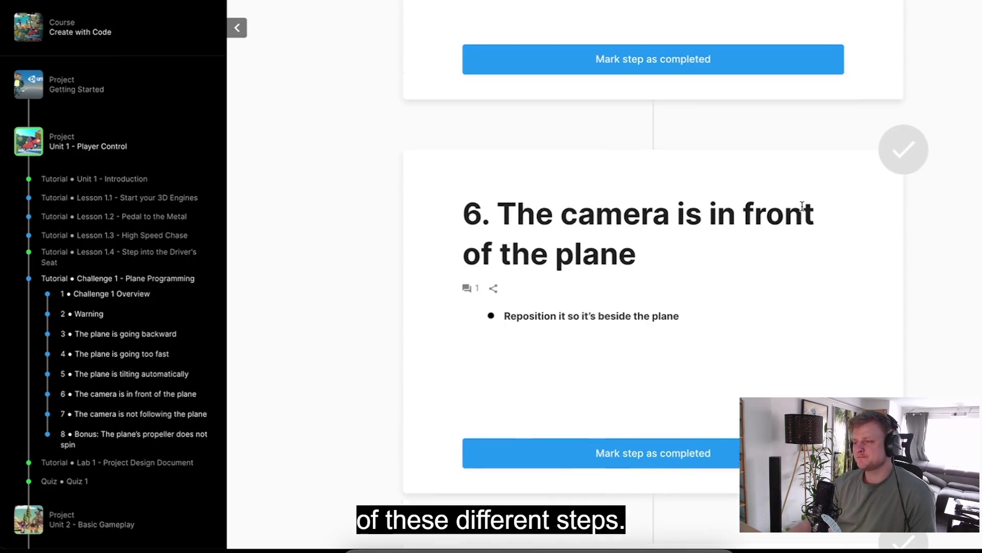
scroll(802, 206, "up", 15)
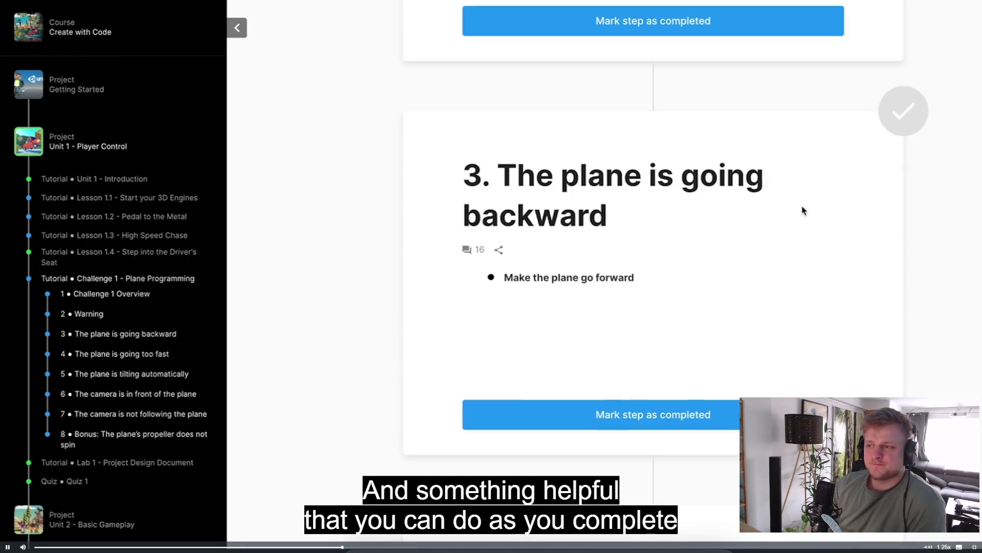
scroll(802, 210, "up", 2)
scroll(802, 209, "down", 5)
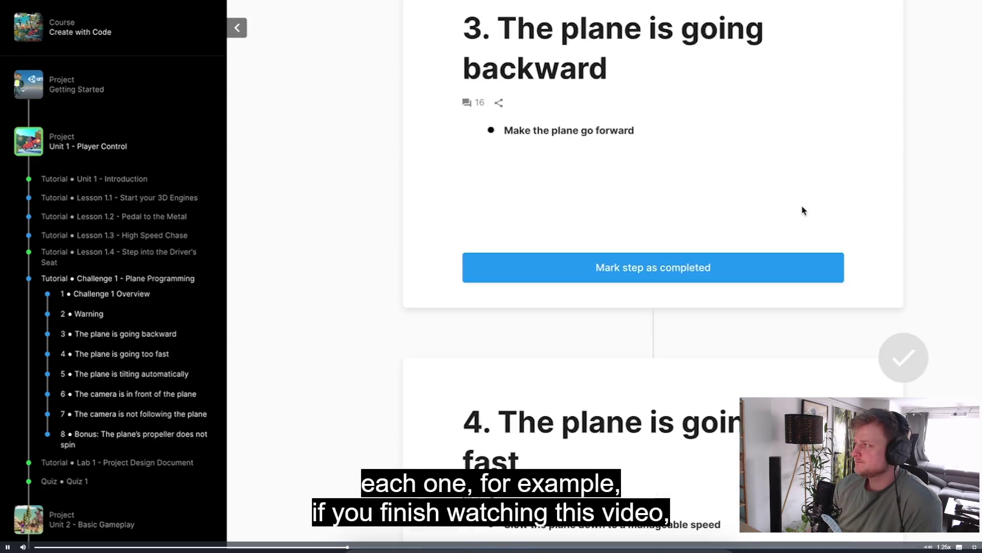
scroll(803, 210, "up", 12)
scroll(801, 215, "up", 5)
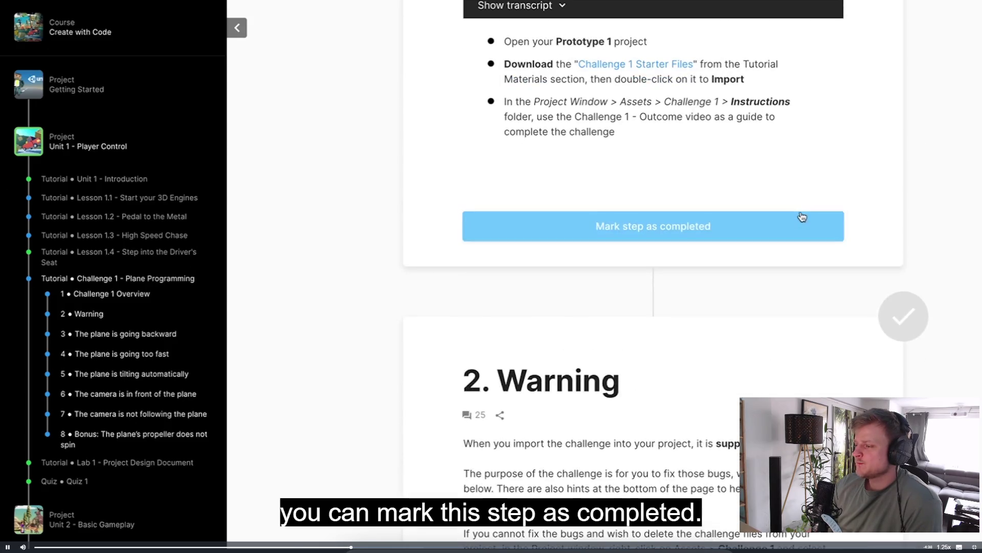
Mark the Challenge 1 Overview step completed, then toggle step 3 completed and back to incomplete
left_click(743, 224)
scroll(769, 353, "down", 9)
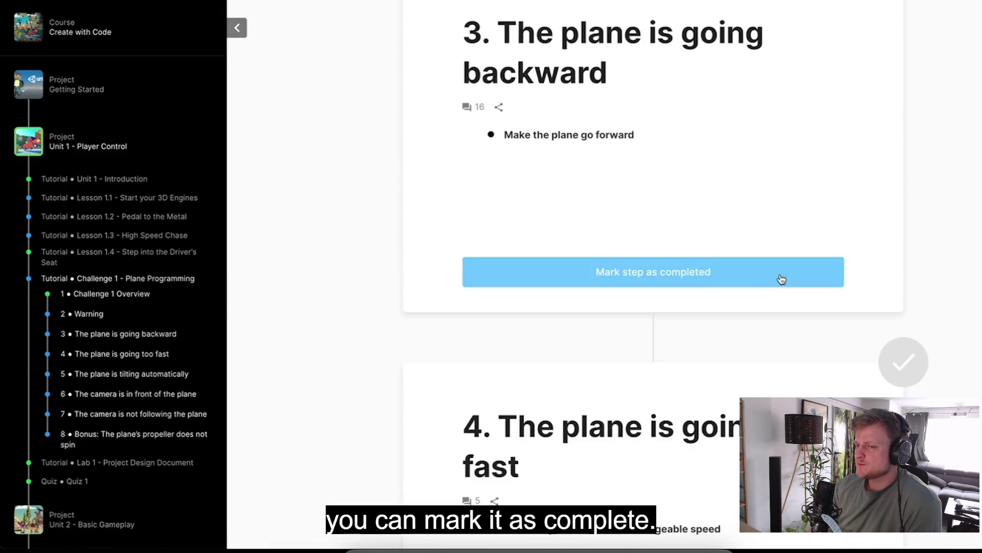
left_click(779, 278)
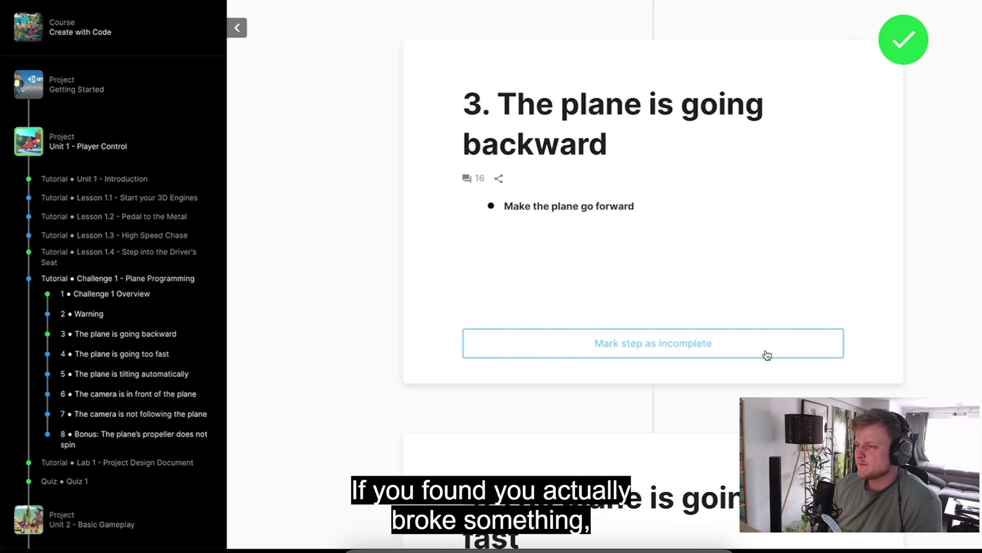
left_click(766, 354)
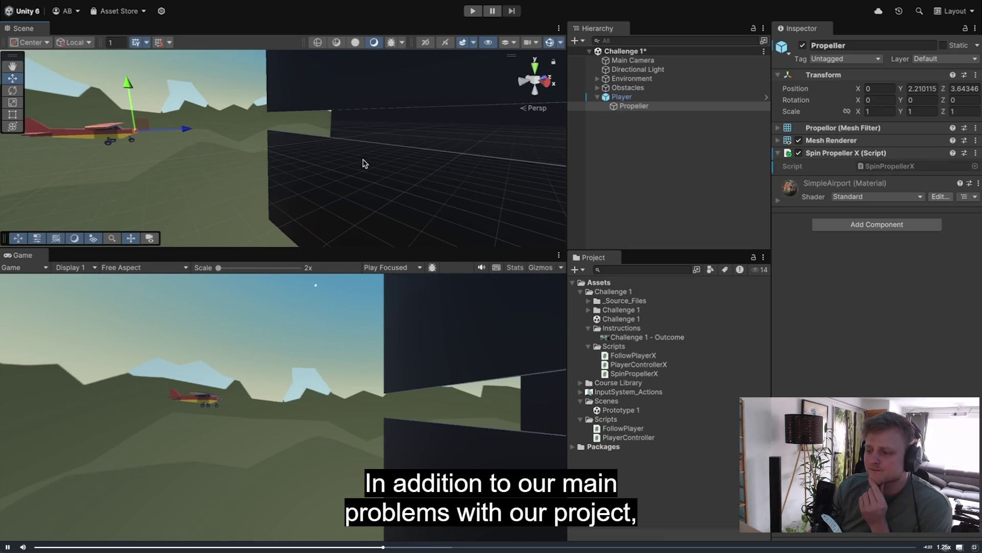
key("f")
mouse_move(362, 163)
left_mouse_down()
mouse_move(147, 142)
mouse_move(148, 154)
mouse_move(199, 174)
left_mouse_up()
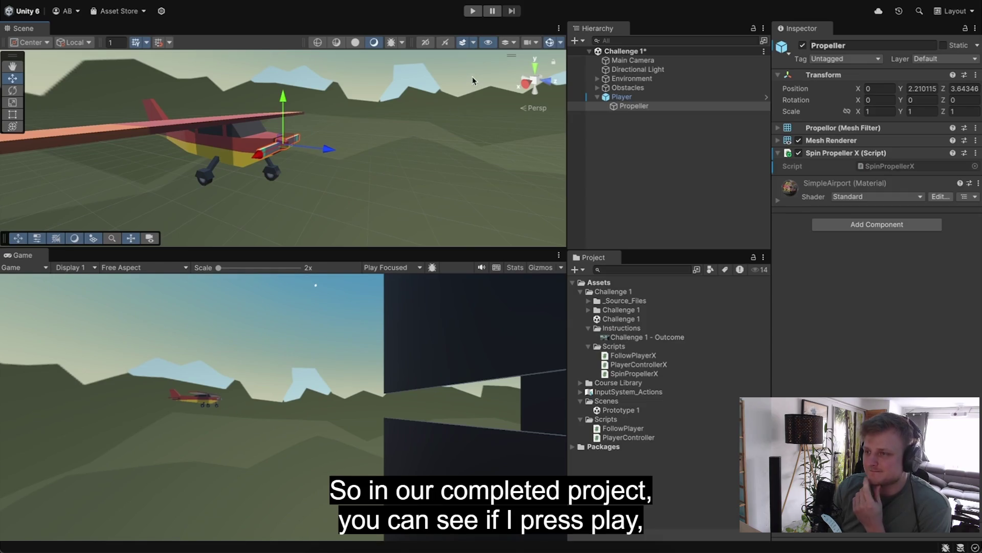
left_click(473, 11)
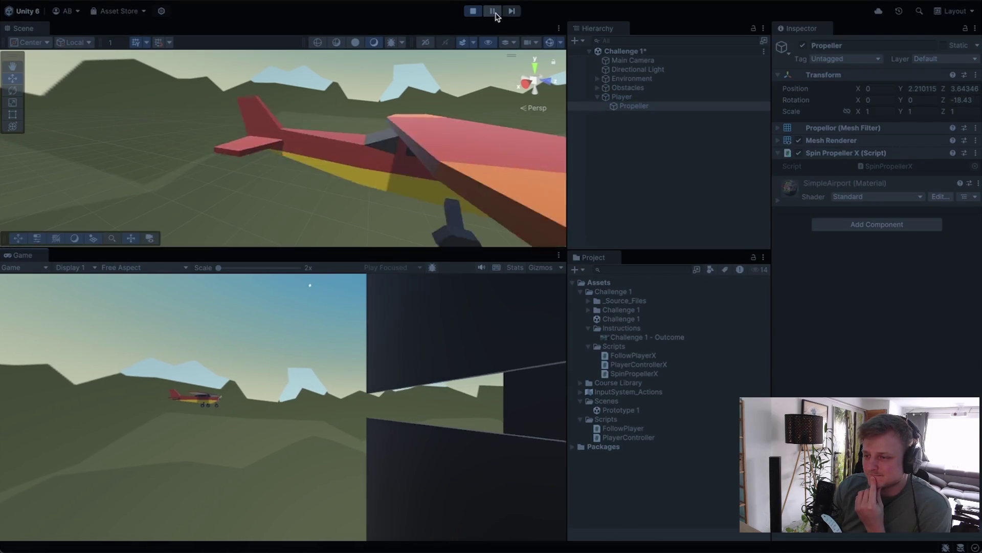
key("alt")
mouse_move(471, 60)
left_mouse_down()
mouse_move(450, 87)
mouse_move(294, 127)
mouse_move(302, 125)
left_mouse_up()
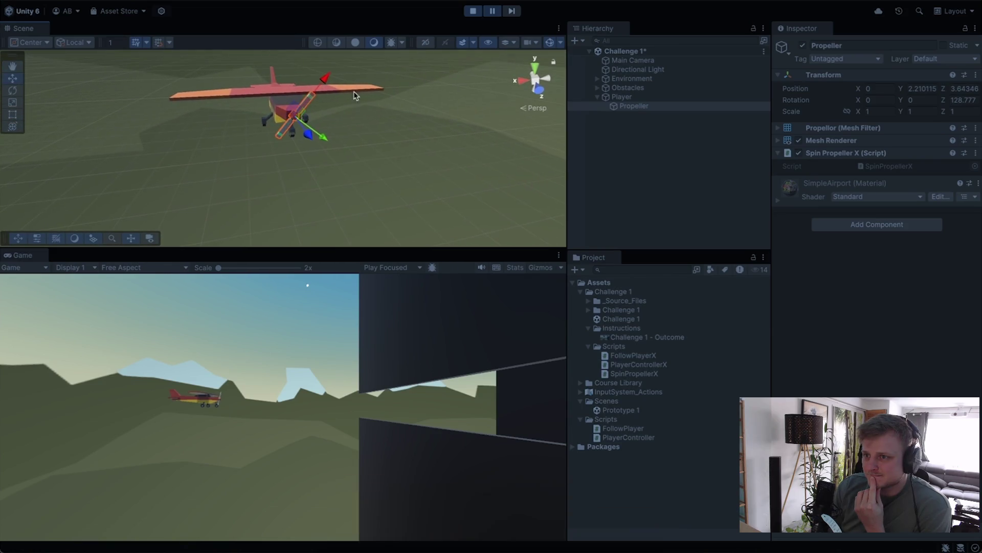
left_click(513, 12)
left_click(513, 11)
left_click(513, 12)
left_click(513, 11)
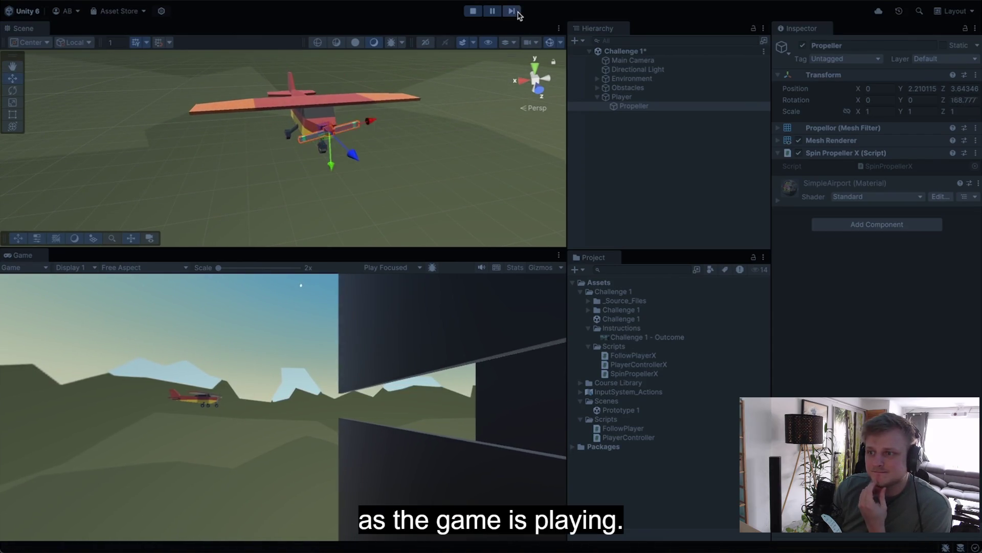
scroll(461, 155, "down", 5)
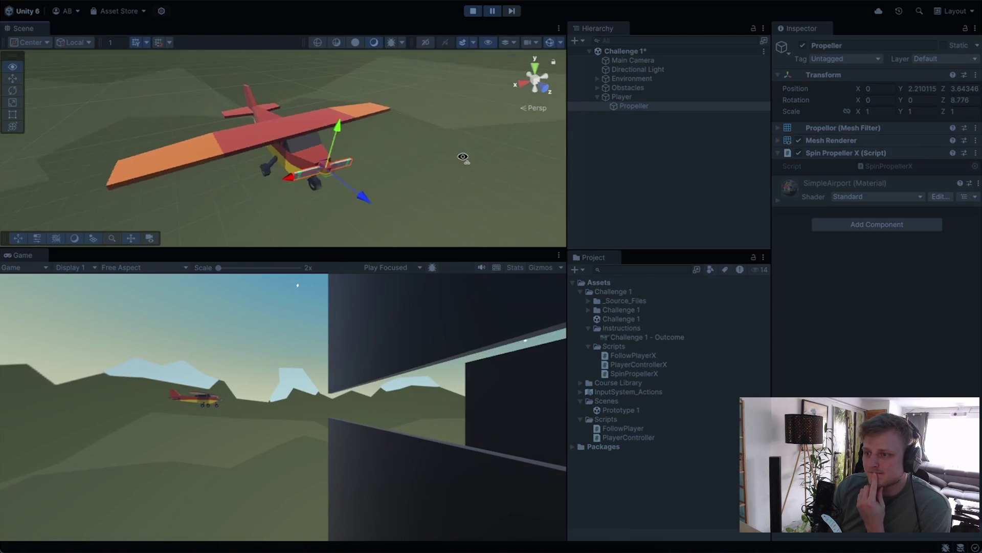
left_click(494, 13)
left_click_drag(394, 143, 517, 139)
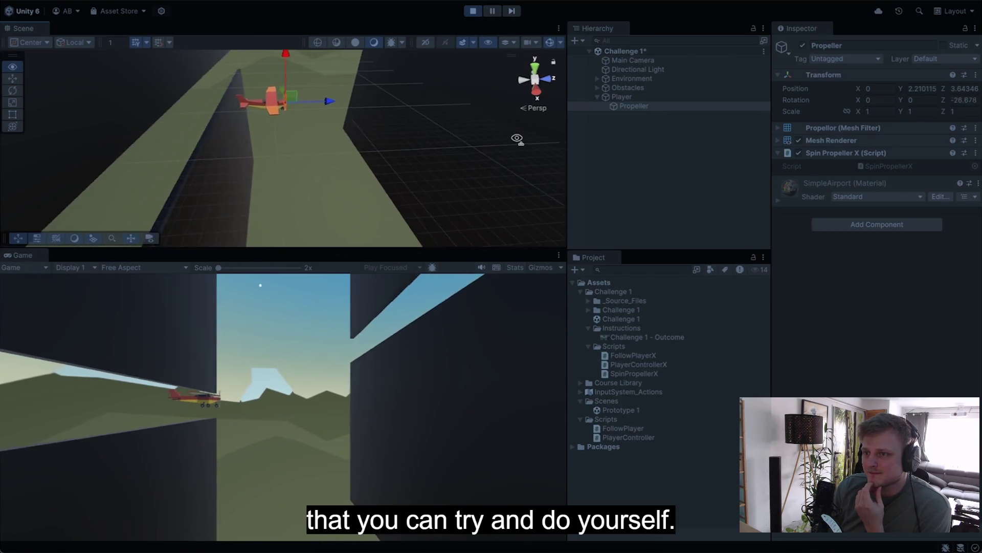
left_click(473, 12)
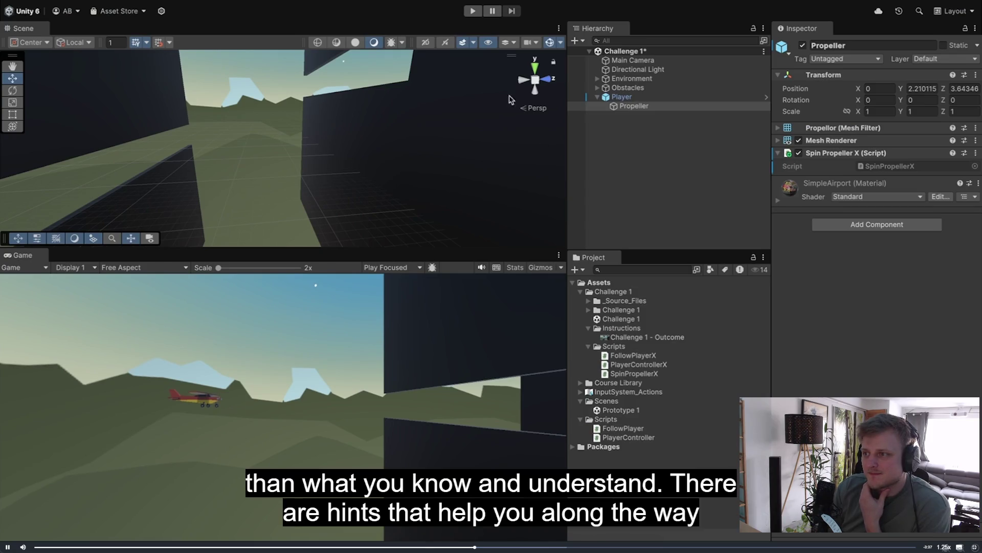
double_click(634, 106)
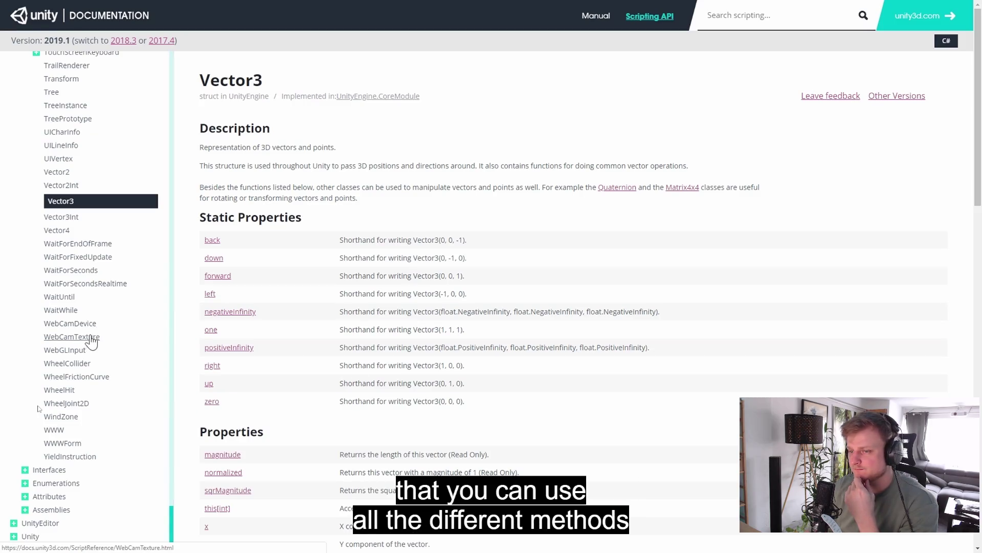
Scroll up through the Unity Scripting API class list
scroll(91, 339, "up", 9)
scroll(91, 340, "up", 20)
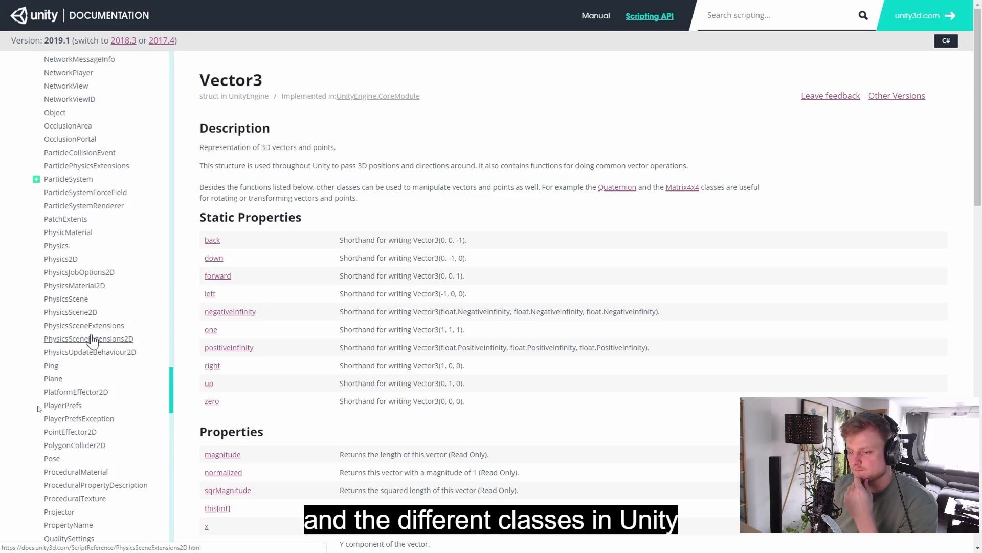
scroll(93, 340, "up", 15)
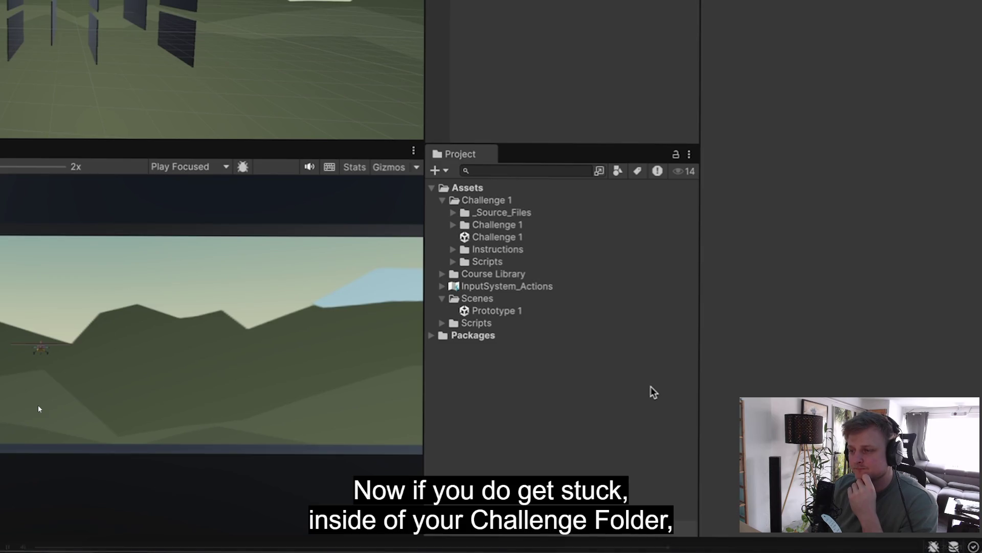
Expand Challenge 1 > Instructions and play, then stop, the Challenge 1 - Outcome preview in the Inspector
left_click(591, 200)
left_click(475, 249)
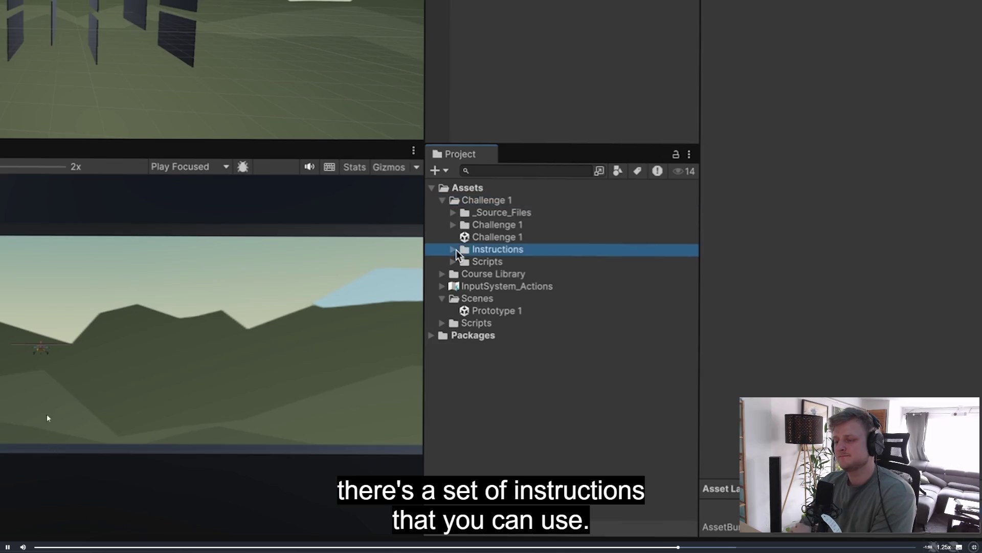
left_click(453, 250)
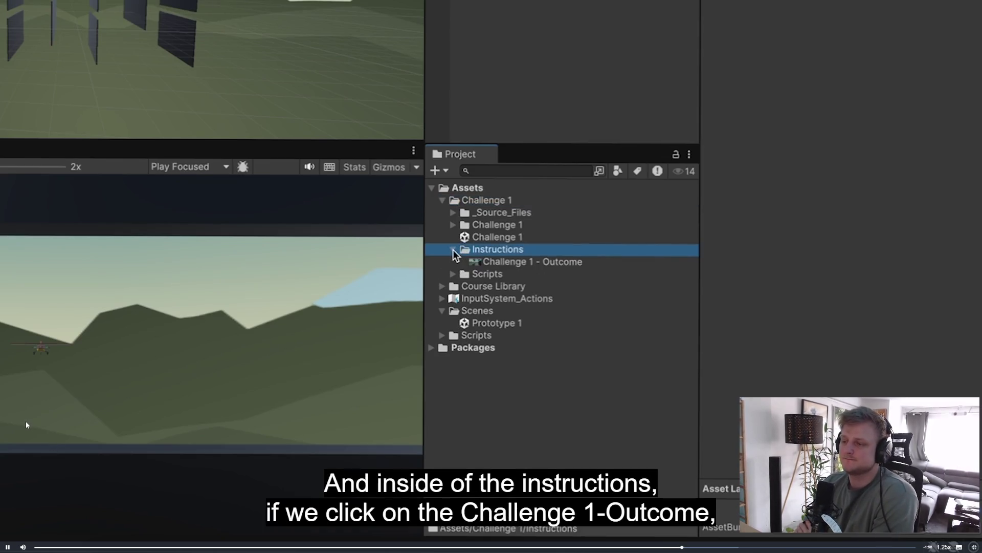
left_click(583, 262)
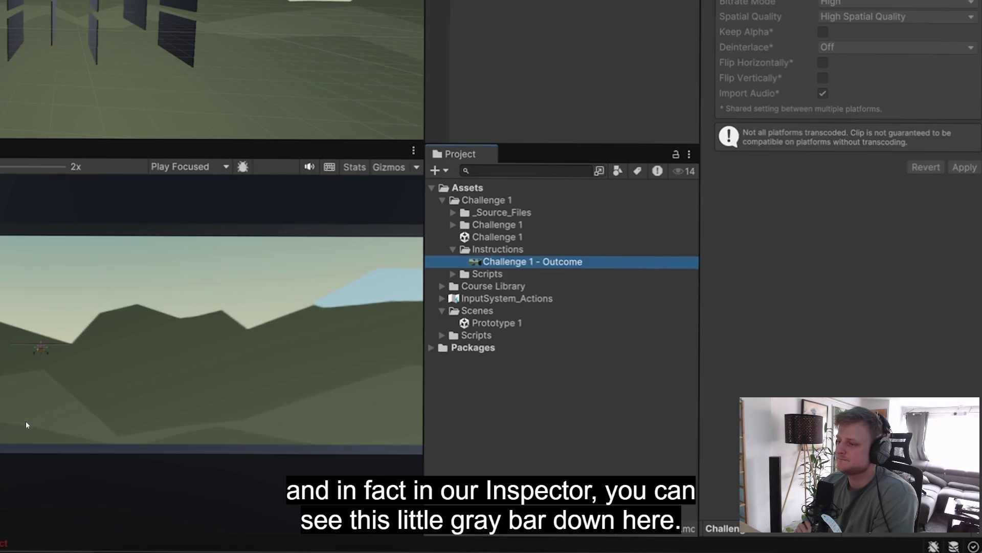
mouse_move(878, 535)
left_mouse_down()
mouse_move(867, 276)
mouse_move(859, 321)
left_mouse_up()
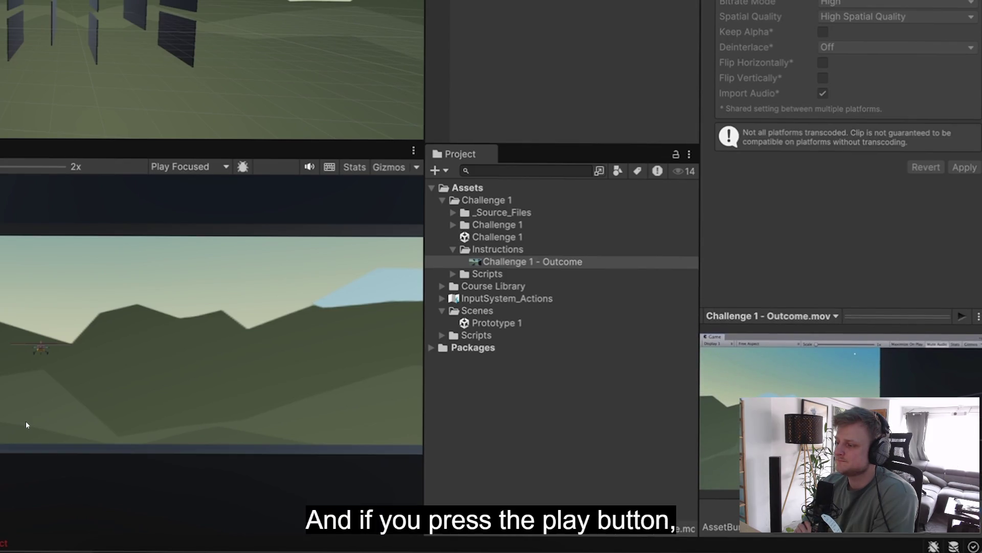
left_click(962, 315)
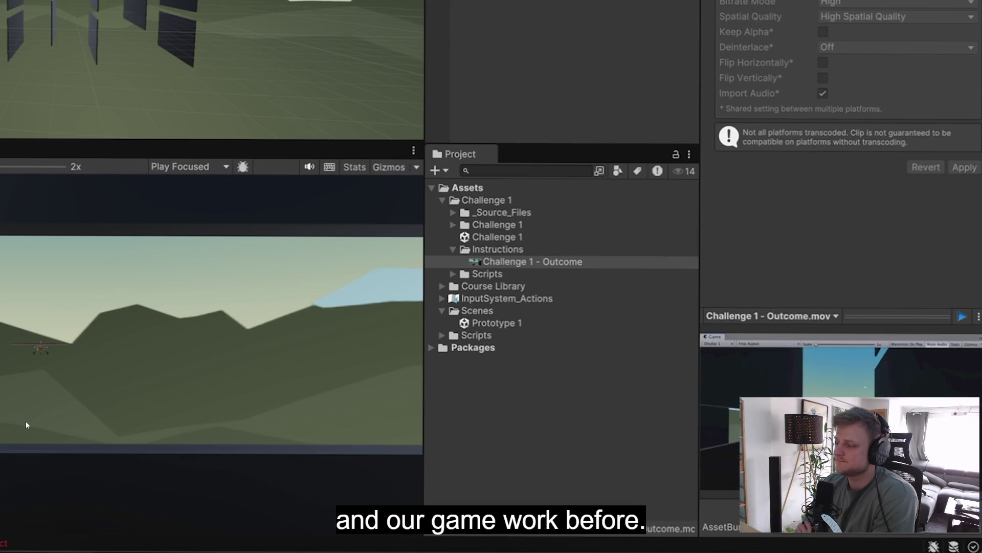
left_click(962, 316)
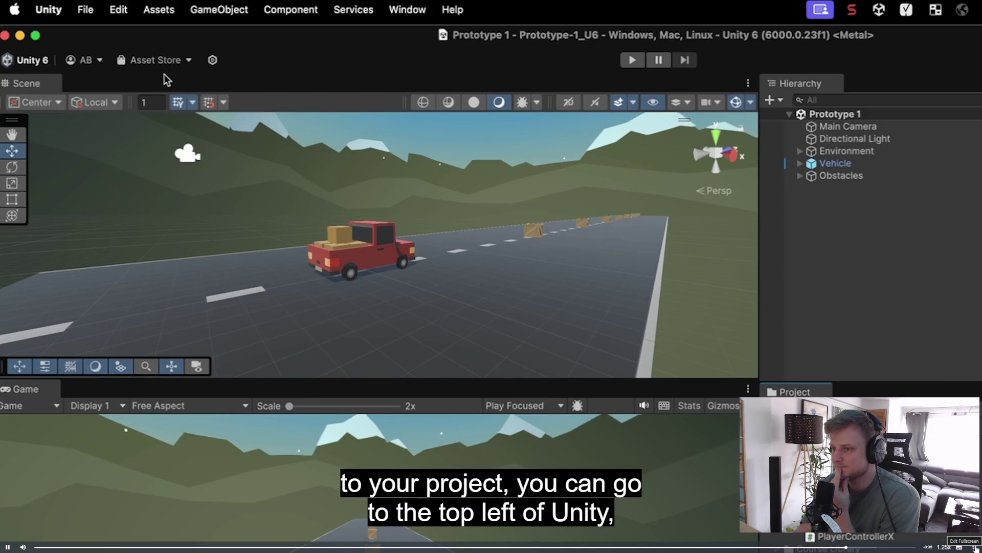
Exit the fullscreen Challenge 1 video and bring the Prototype 1 project in Unity to the front
left_click(975, 547)
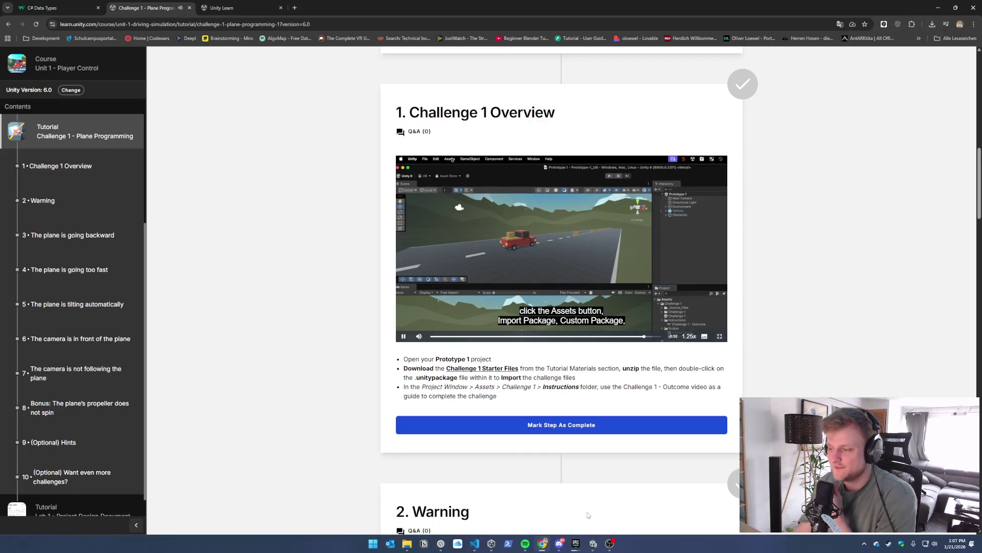
left_click(492, 545)
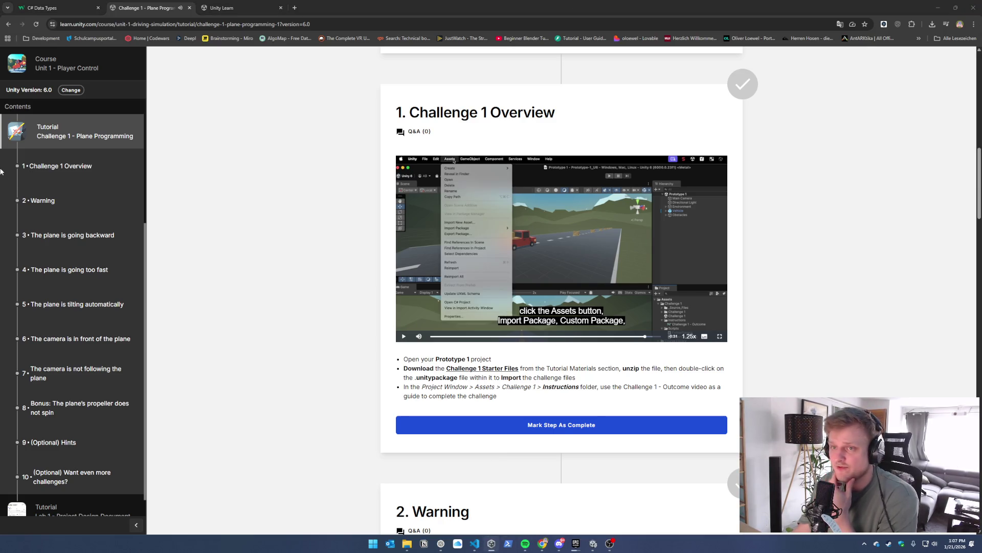
left_click(592, 546)
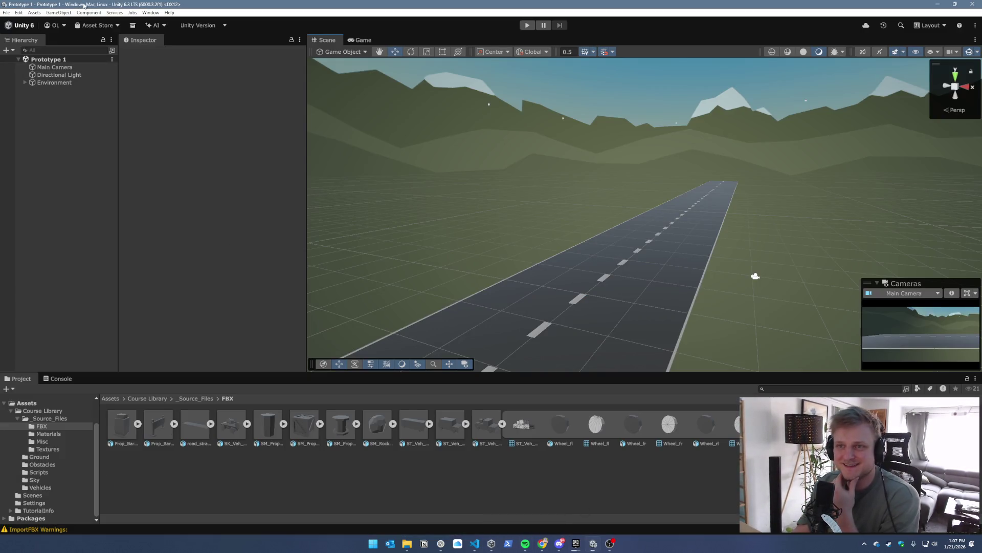
Start a custom package import and browse to Downloads > Challenge 1 - Starter Files
left_click(32, 14)
mouse_move(112, 101)
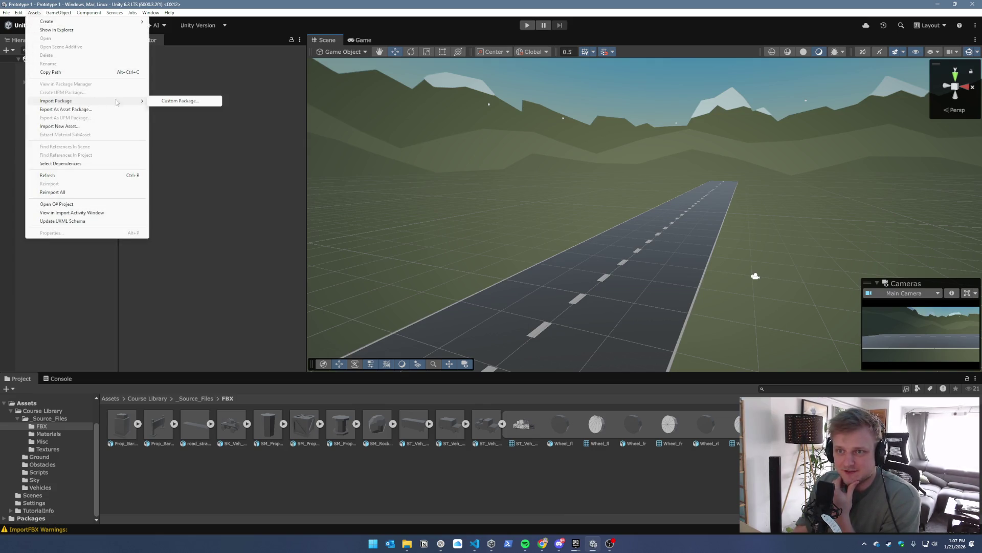
left_click(180, 101)
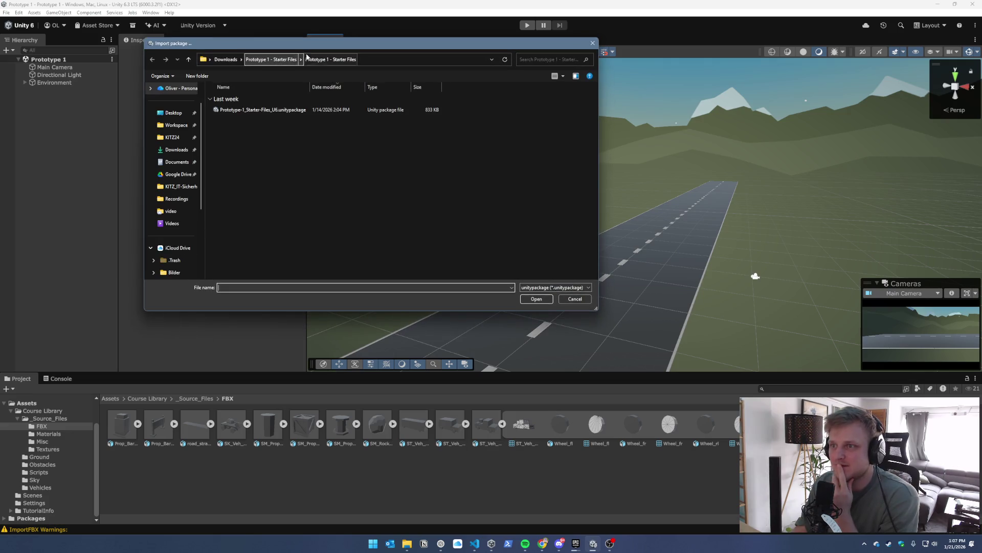
left_click(347, 60)
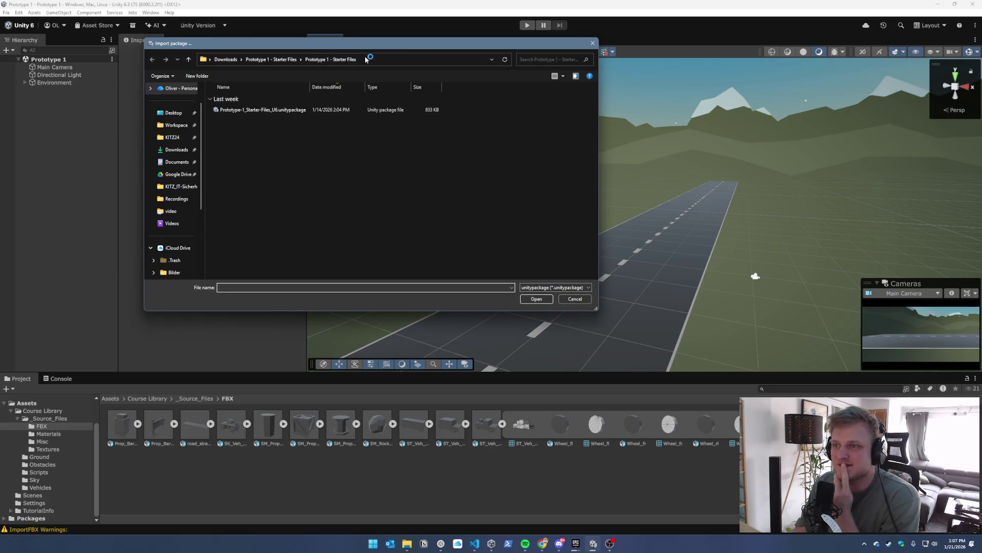
left_click(271, 59)
left_click(226, 60)
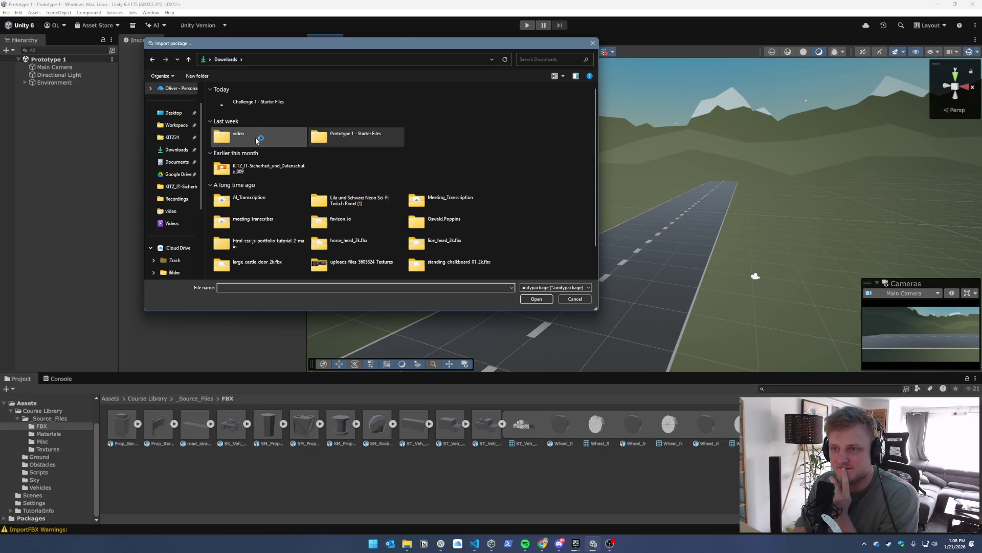
left_click(276, 104)
double_click(277, 104)
Open the Challenge-1_Start_U6 unitypackage and import all of its files
double_click(267, 109)
double_click(267, 109)
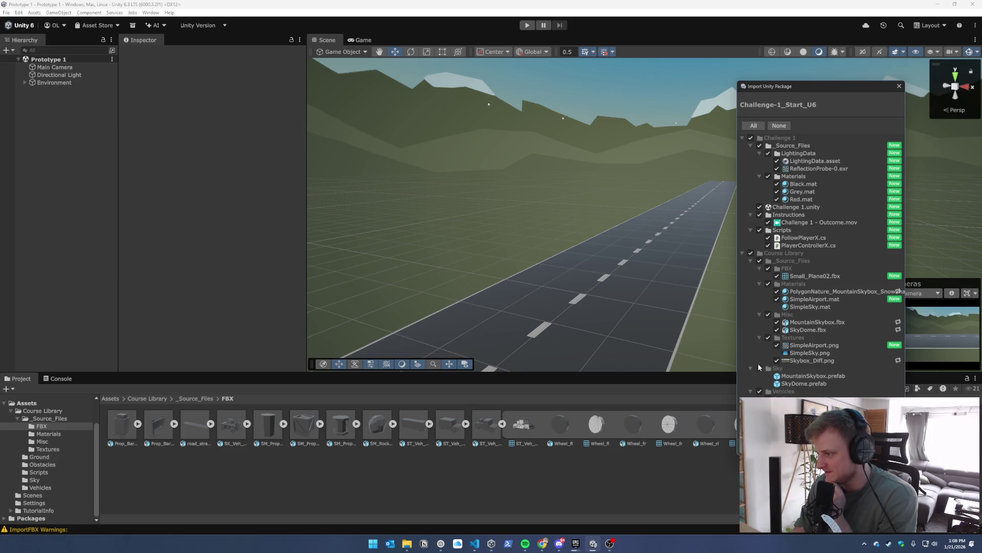
left_click(886, 450)
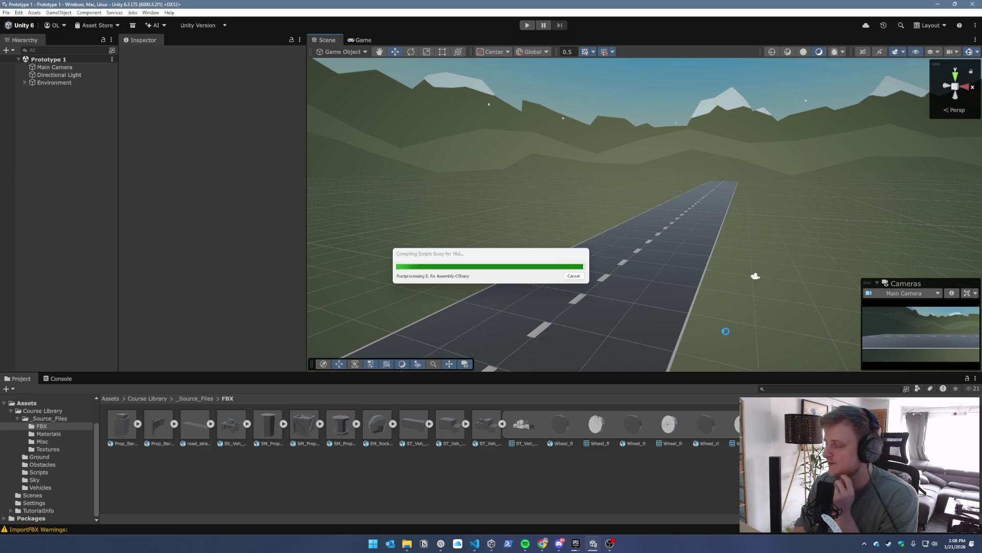
mouse_move(542, 548)
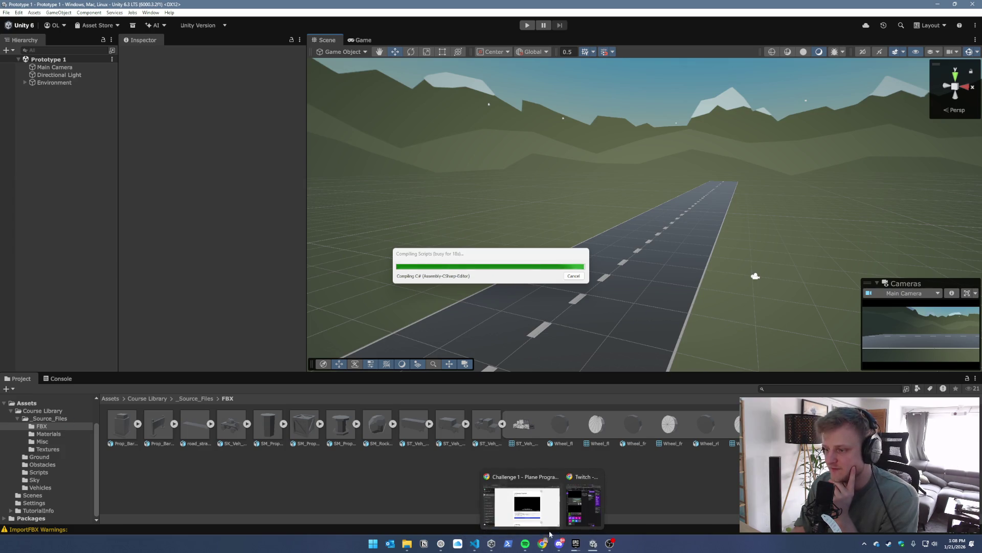
left_click(522, 499)
Mark the Challenge 1 Overview step complete, reverting the accidentally marked Warning step
scroll(520, 350, "down", 5)
scroll(520, 350, "down", 1)
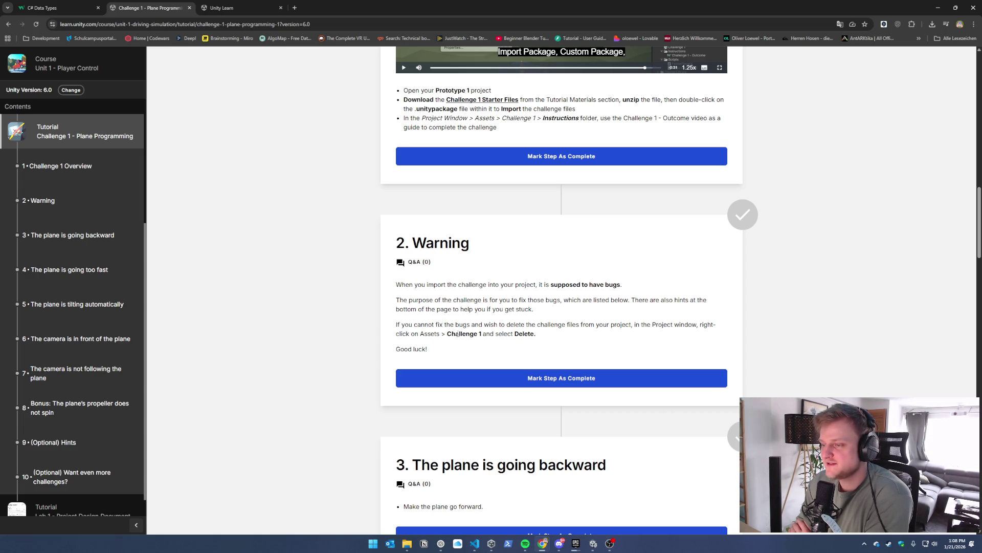
left_click(450, 378)
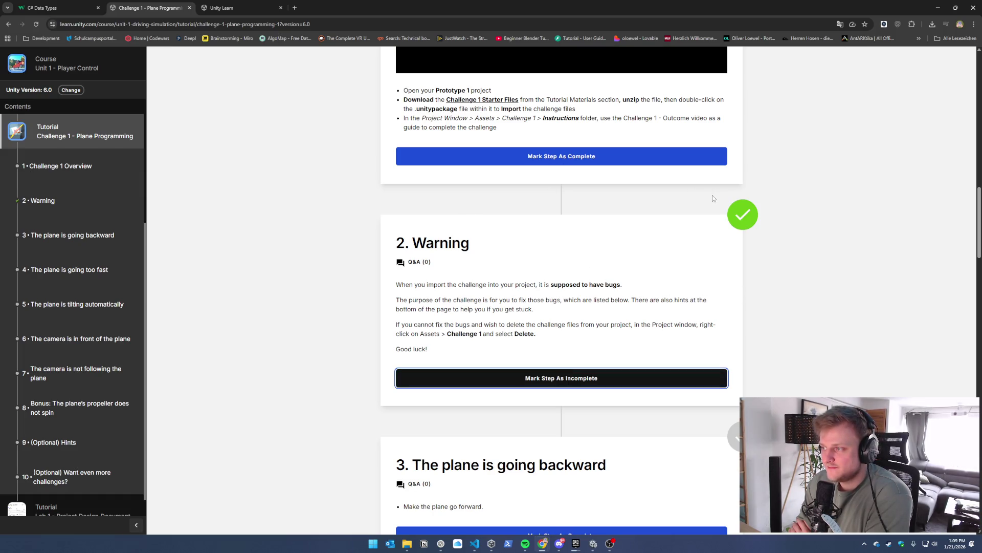
left_click(504, 157)
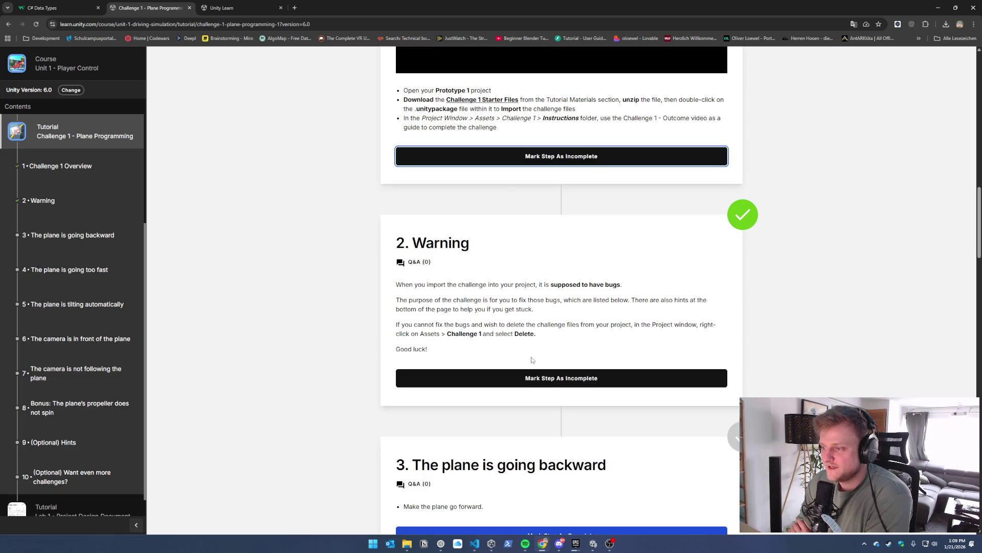
left_click(545, 379)
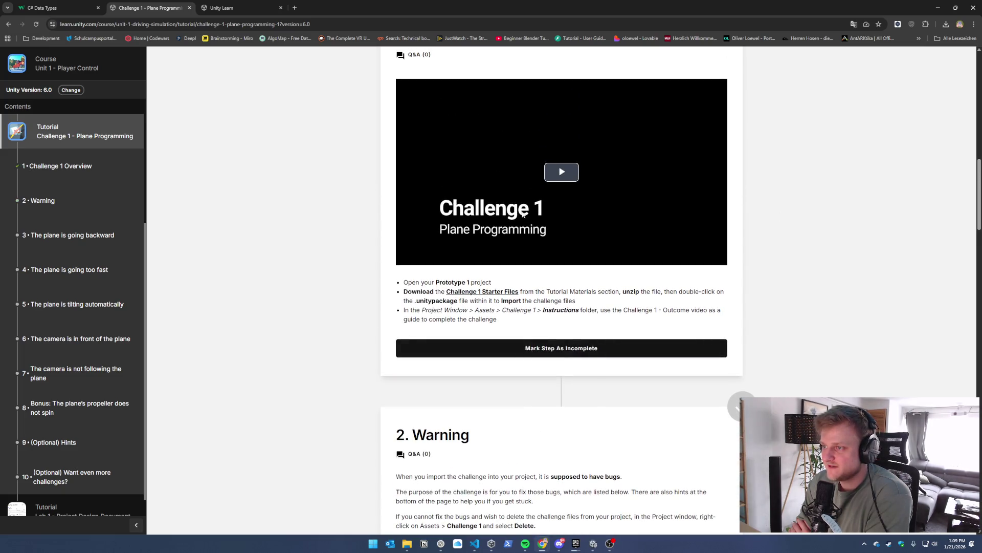
left_click(938, 7)
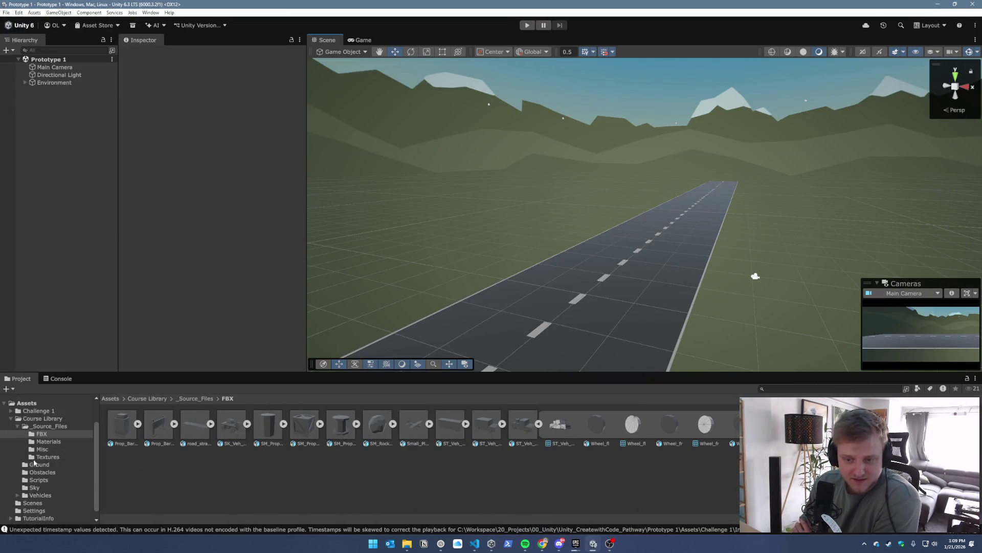
Browse the Project folders and open the Challenge 1 scene from Assets > Challenge 1
scroll(34, 464, "down", 1)
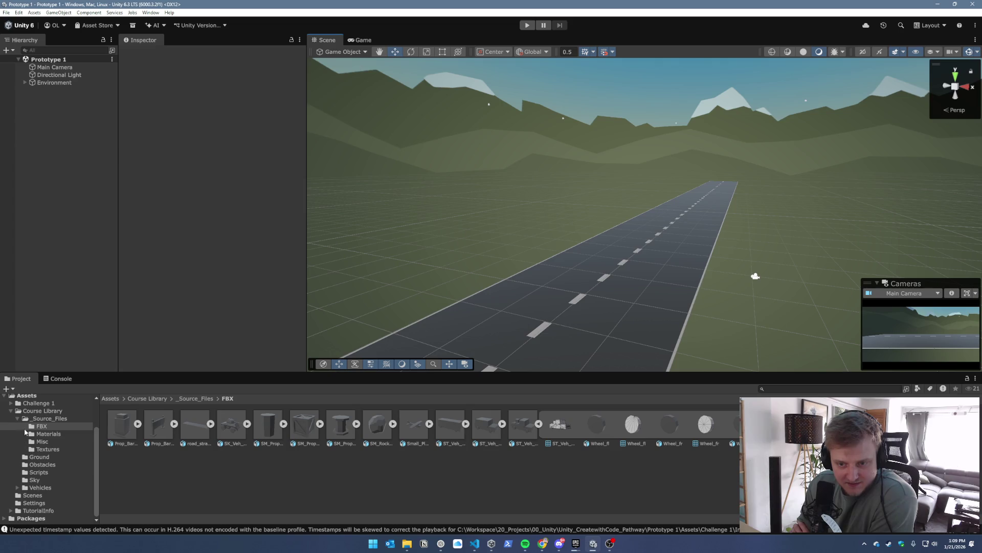
left_click(19, 419)
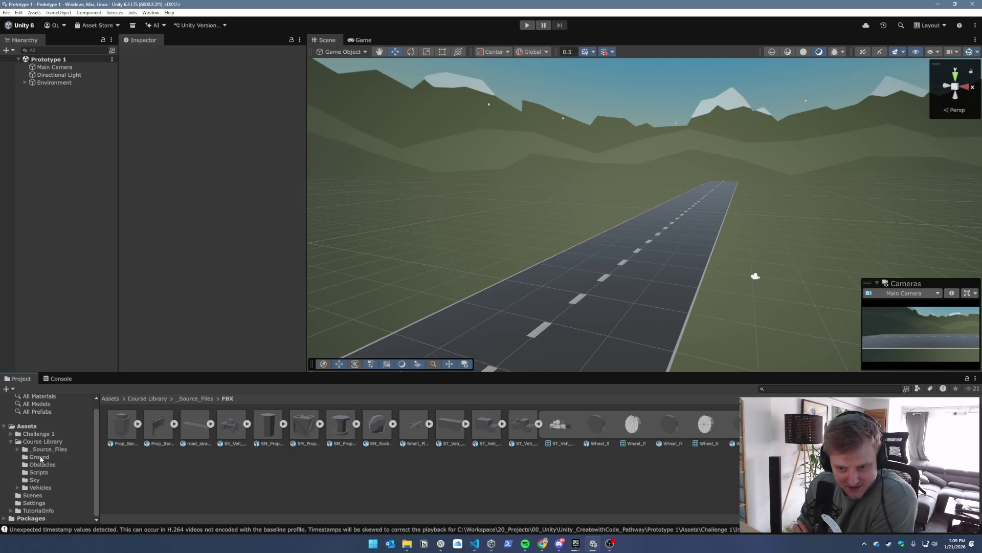
left_click(32, 495)
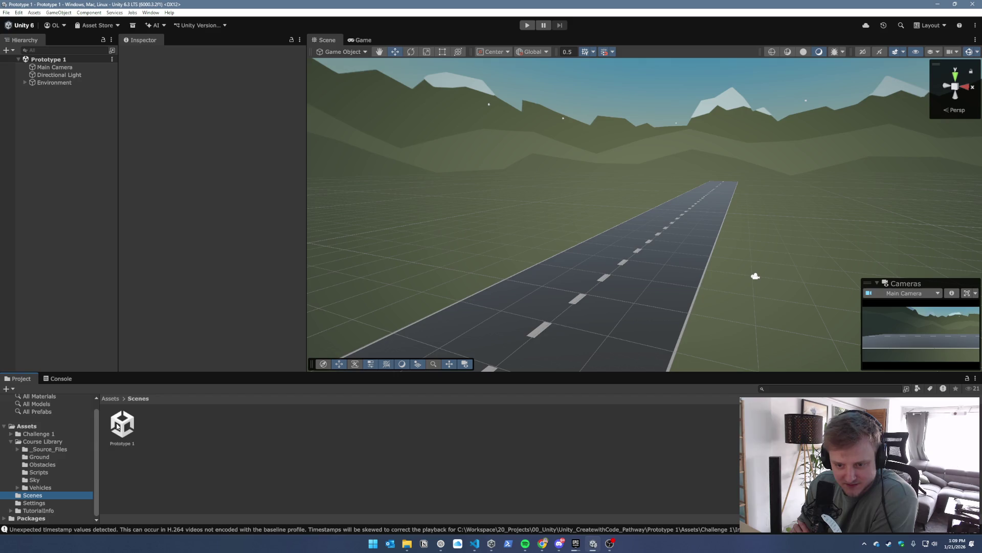
left_click(40, 465)
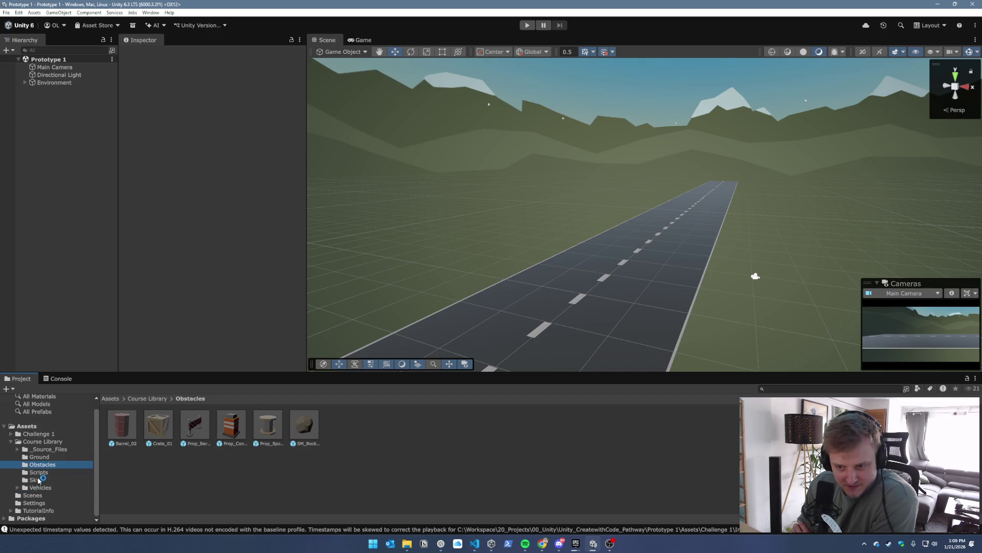
left_click(39, 473)
left_click(32, 495)
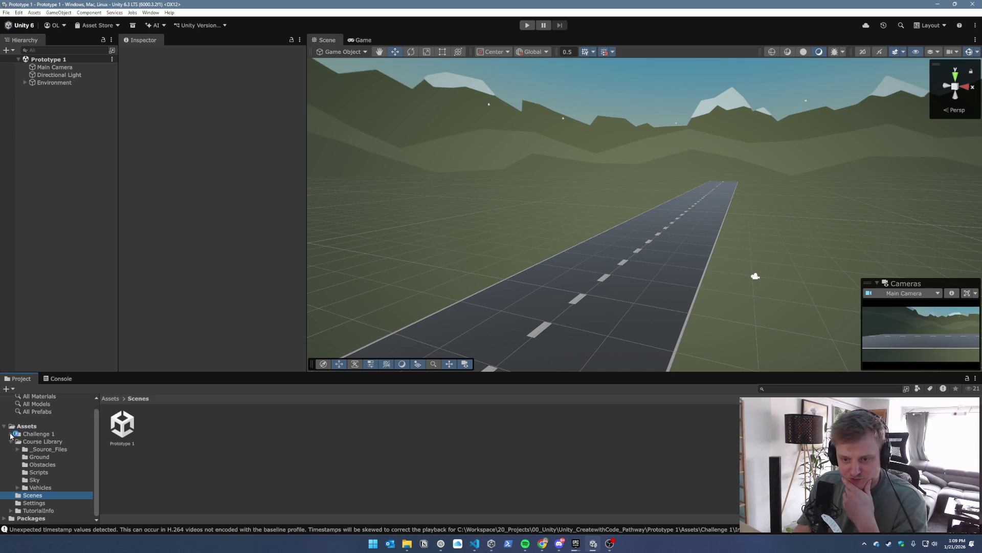
left_click(11, 434)
left_click(11, 464)
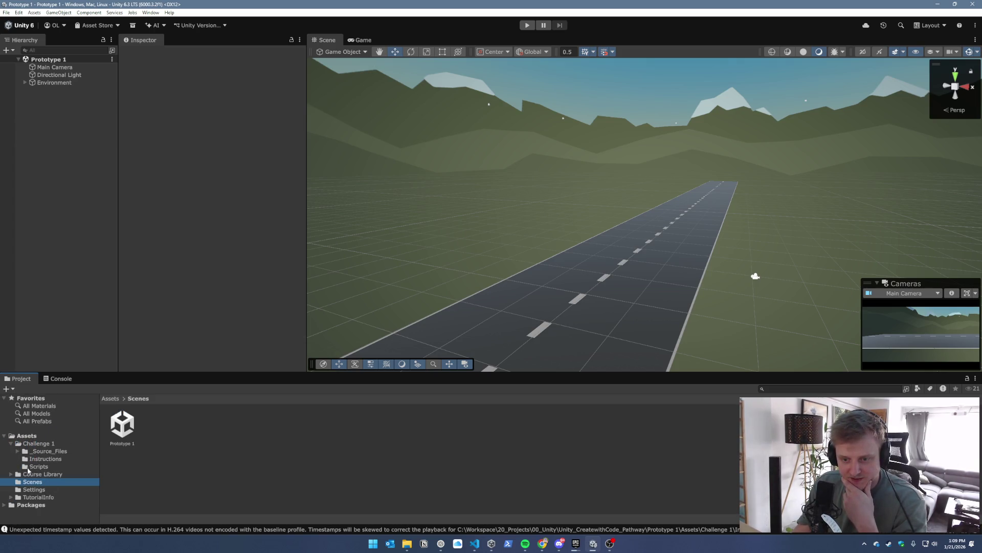
left_click(39, 460)
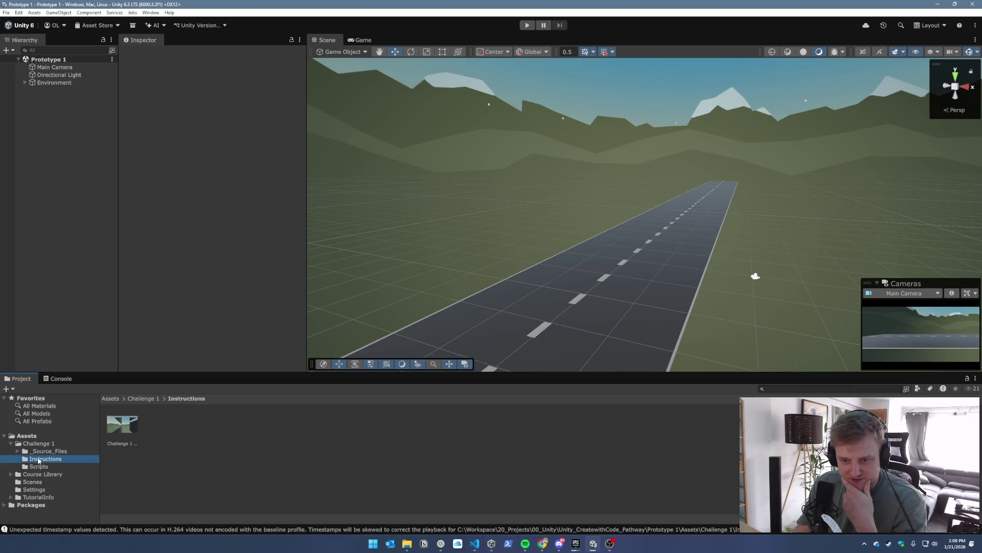
left_click(19, 452)
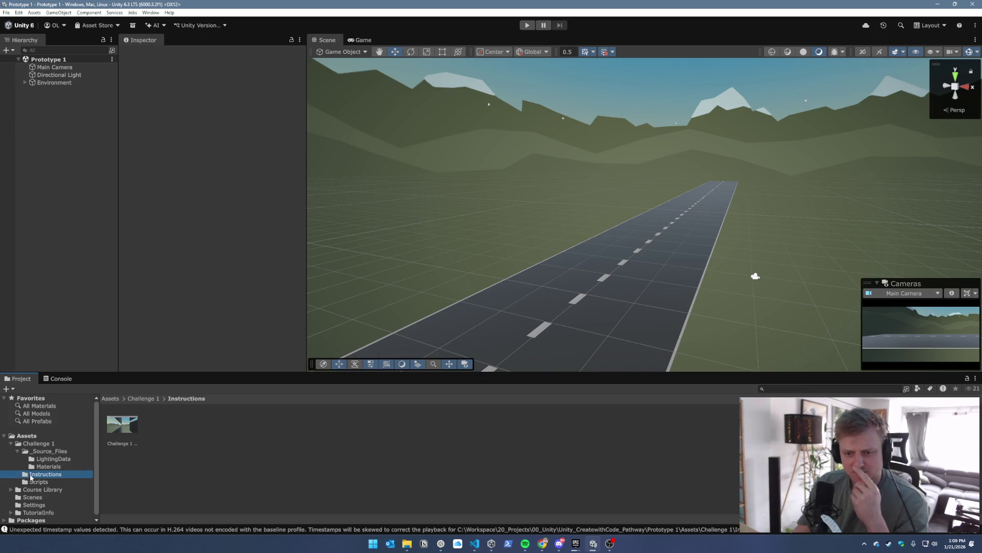
left_click(46, 443)
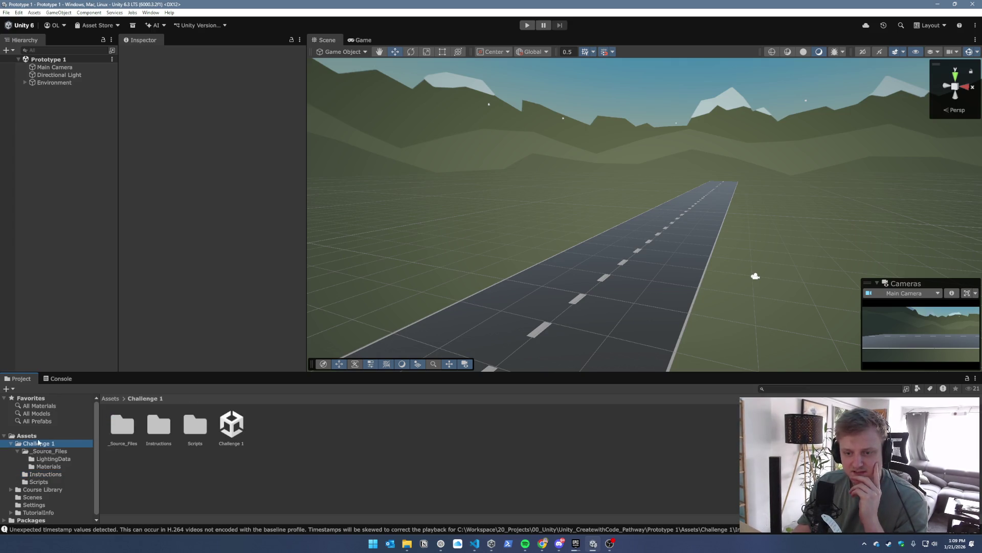
double_click(231, 424)
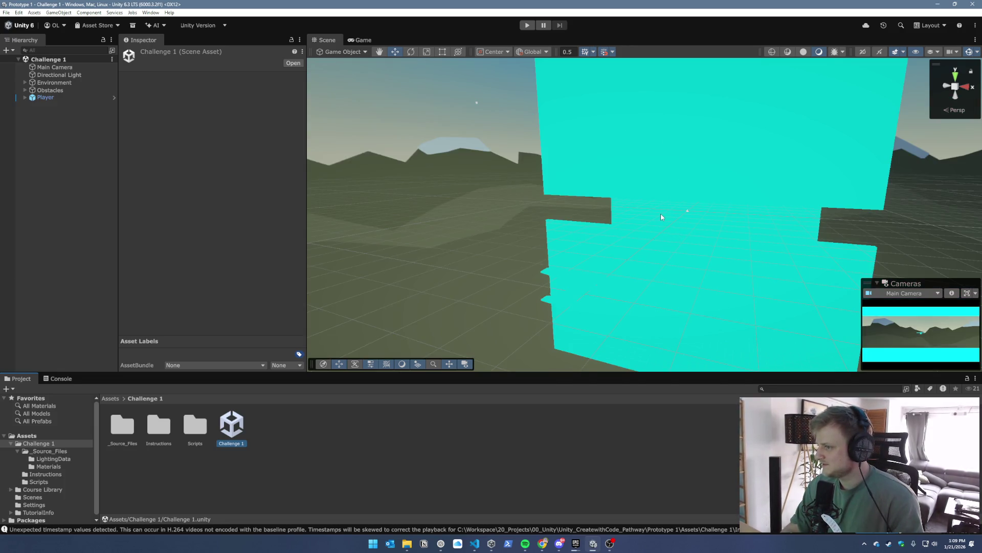
Play-test the Challenge 1 scene, which logs FollowPlayerX's plane variable as unassigned
mouse_move(670, 203)
left_mouse_down()
mouse_move(550, 195)
mouse_move(500, 175)
mouse_move(381, 191)
mouse_move(632, 146)
mouse_move(960, 203)
mouse_move(53, 204)
mouse_move(207, 186)
mouse_move(208, 204)
mouse_move(297, 197)
mouse_move(169, 208)
mouse_move(263, 177)
mouse_move(384, 176)
mouse_move(522, 198)
left_mouse_up()
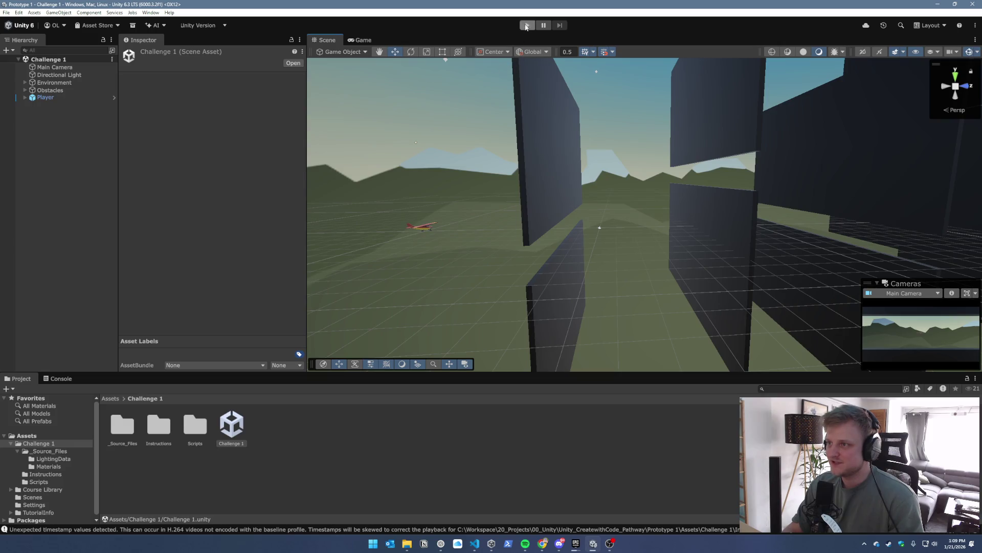
left_click(527, 25)
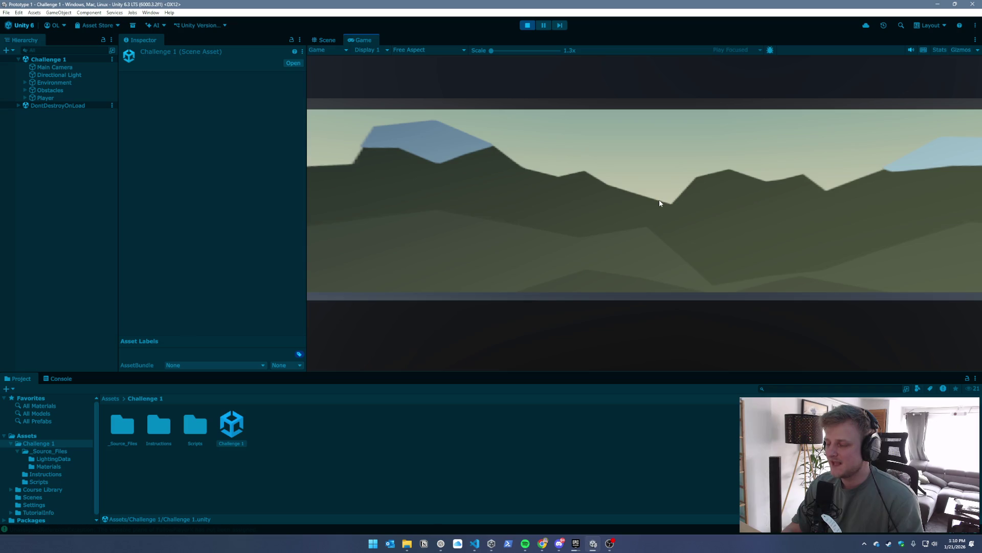
left_click(532, 27)
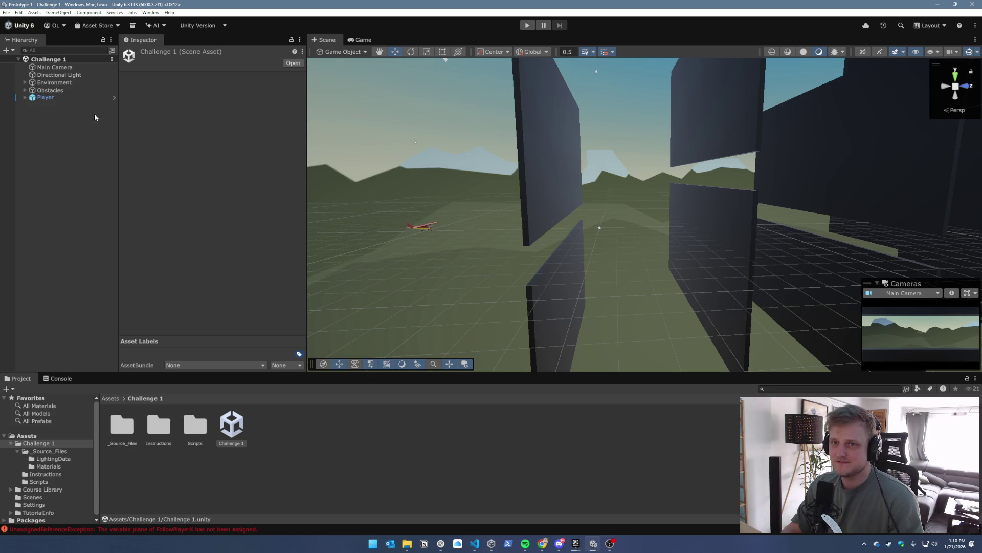
Select the Main Camera and orbit the Scene view around the camera and plane
left_click(25, 97)
left_click(55, 67)
left_click_drag(577, 225, 392, 229)
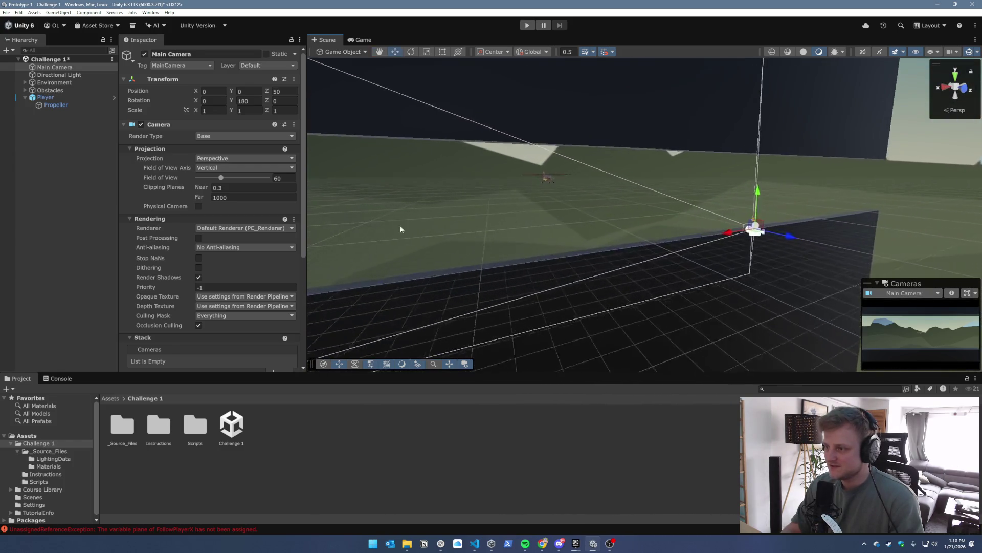
left_click(914, 294)
left_click(895, 302)
left_click_drag(553, 190, 766, 203)
left_click(74, 68)
mouse_move(445, 151)
left_mouse_down()
mouse_move(478, 167)
mouse_move(459, 132)
left_mouse_up()
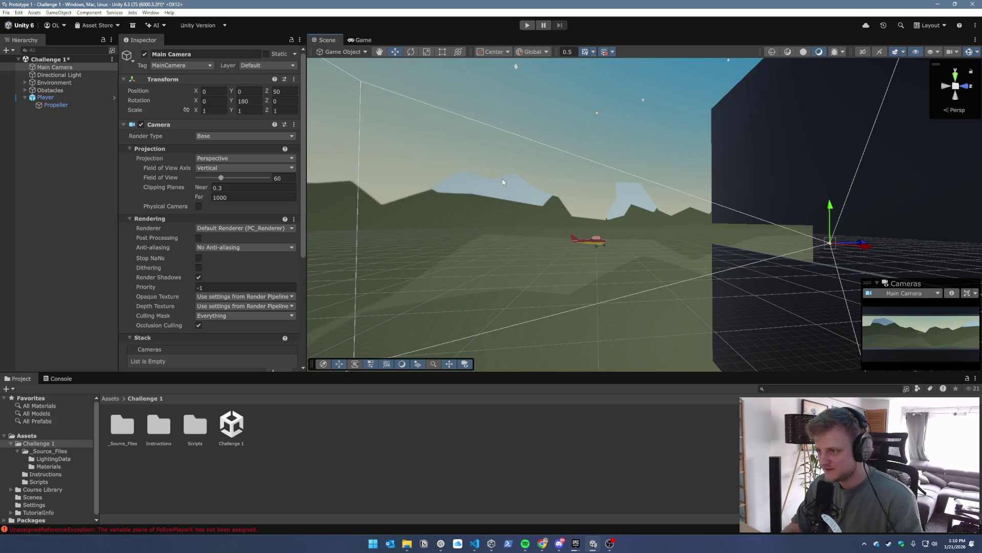
Snap the Main Camera to a Scene viewpoint beside the walls looking toward the plane
key("f")
mouse_move(540, 226)
left_mouse_down()
mouse_move(577, 285)
mouse_move(509, 267)
mouse_move(529, 266)
left_mouse_up()
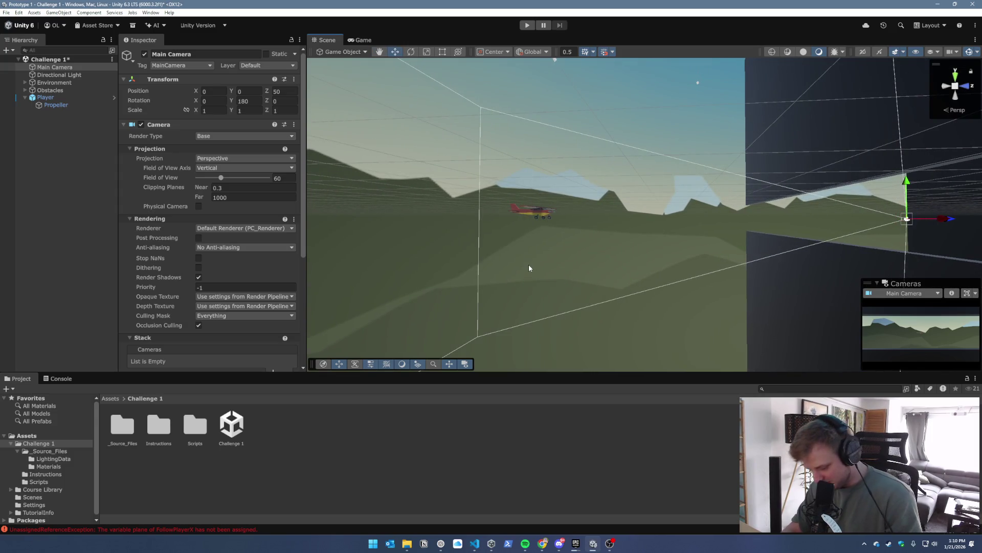
key("ctrl+shift+f")
mouse_move(587, 219)
left_mouse_down()
mouse_move(603, 257)
mouse_move(600, 222)
mouse_move(588, 274)
mouse_move(627, 228)
mouse_move(622, 219)
mouse_move(643, 249)
left_mouse_up()
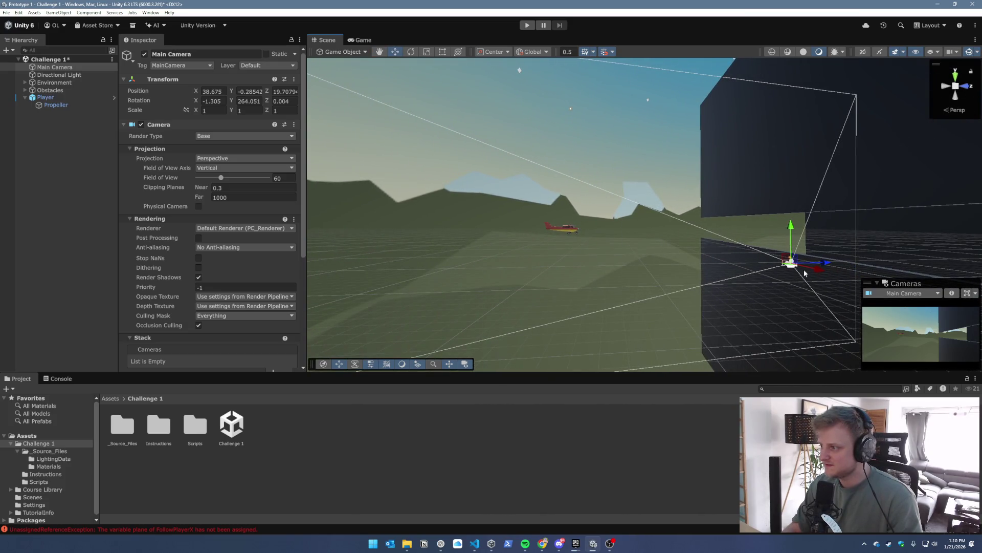
left_click_drag(821, 271, 841, 285)
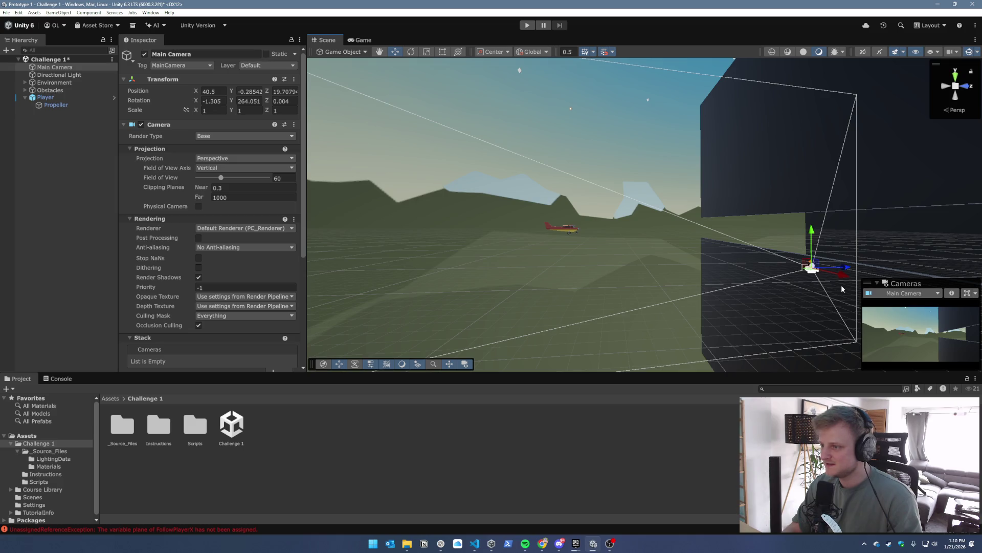
key("ctrl+shift+f")
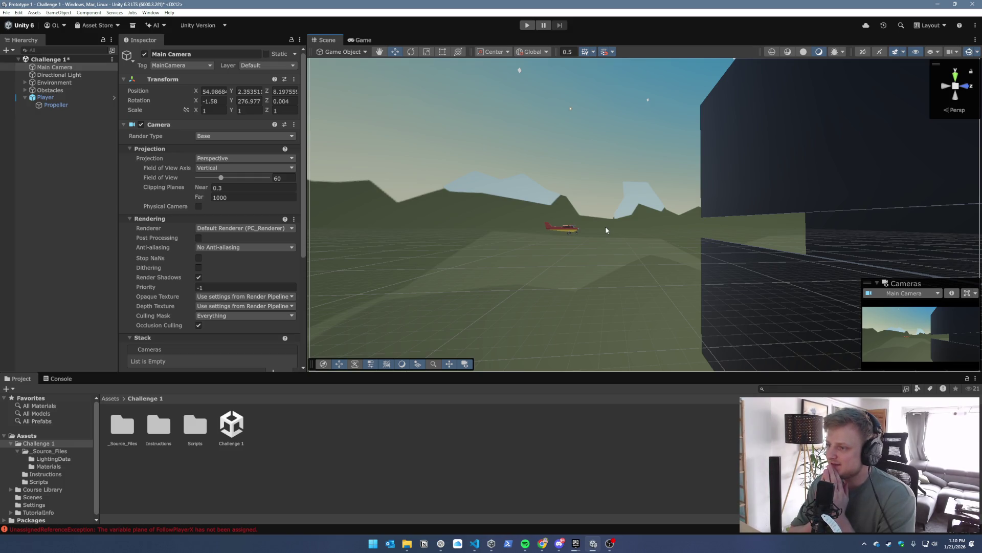
left_click(569, 233)
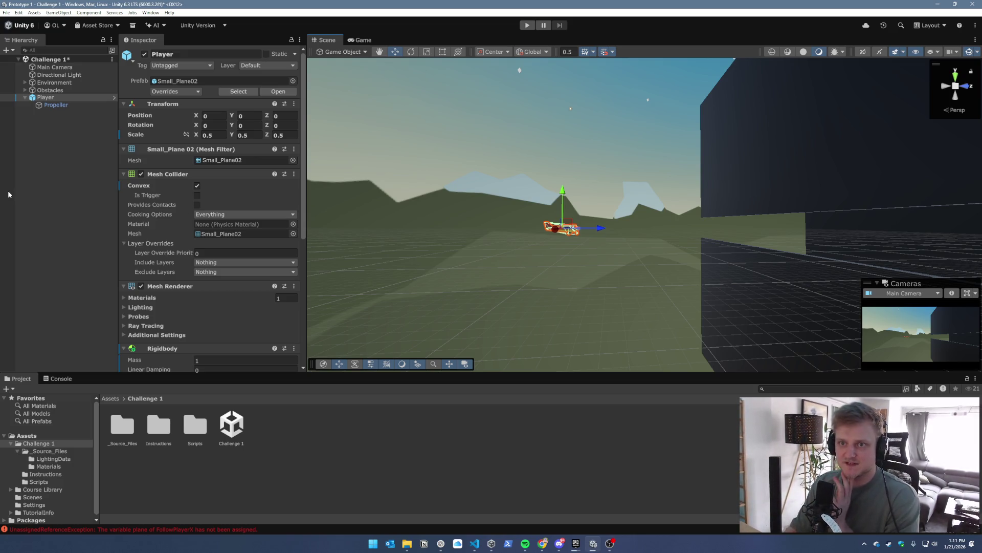
Realign the Main Camera with the current Scene view, undoing an accidental MountainSkybox alignment
mouse_move(551, 227)
left_mouse_down()
mouse_move(648, 229)
mouse_move(640, 229)
left_mouse_up()
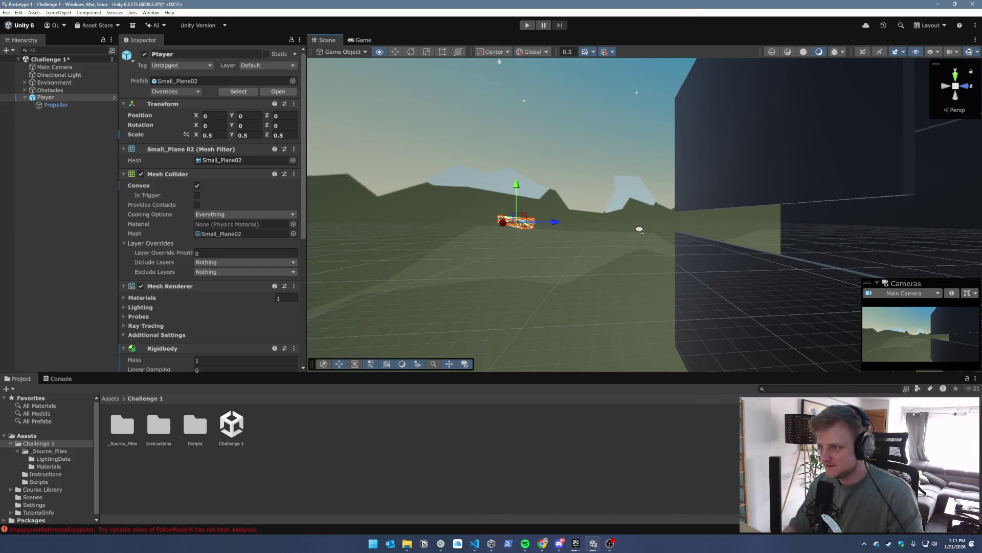
left_click(626, 164)
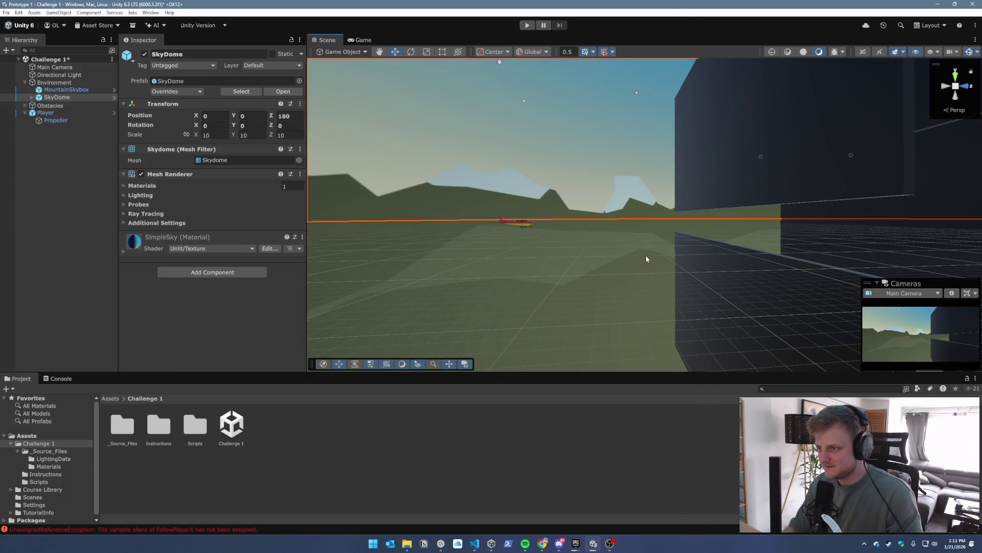
key("ctrl+shift+f")
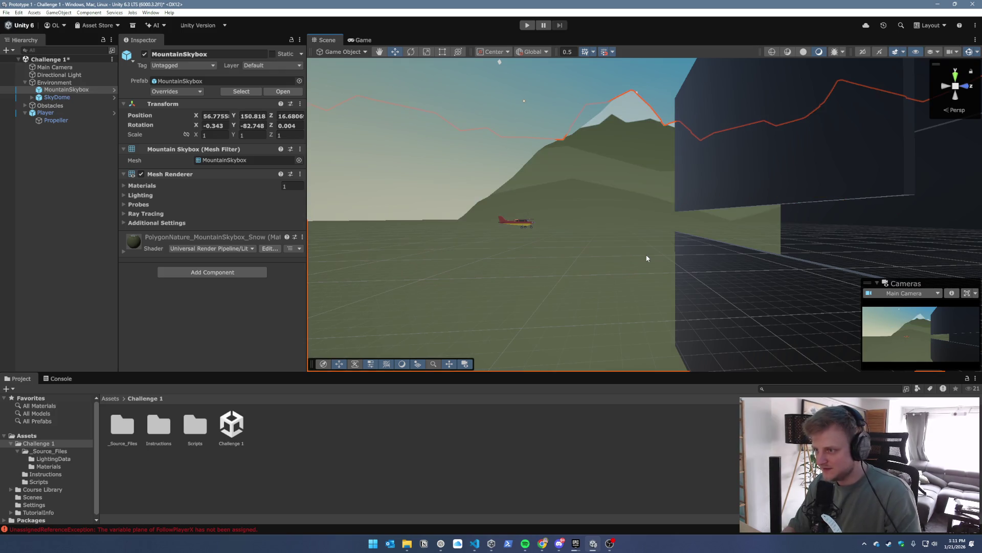
key("ctrl+z")
left_click(78, 68)
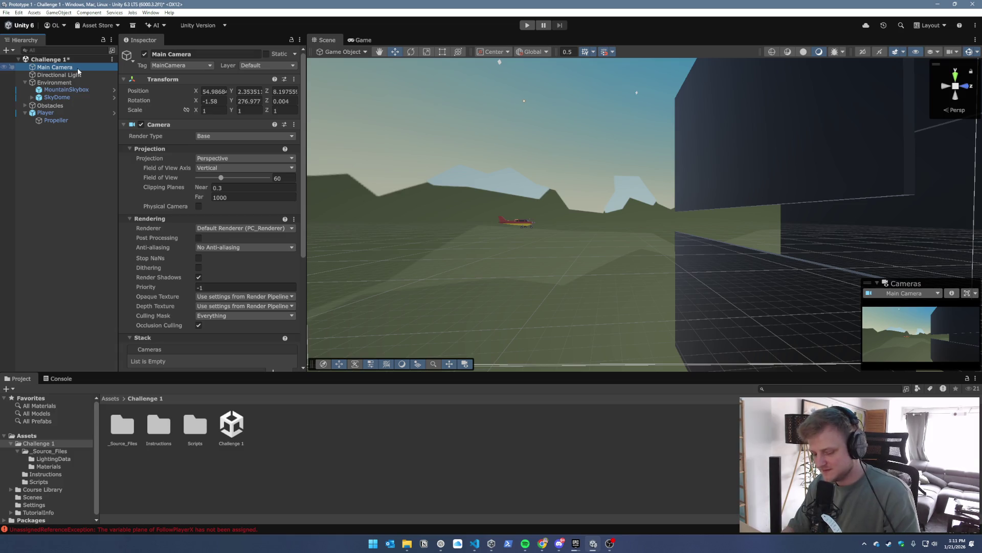
key("ctrl+shift+f")
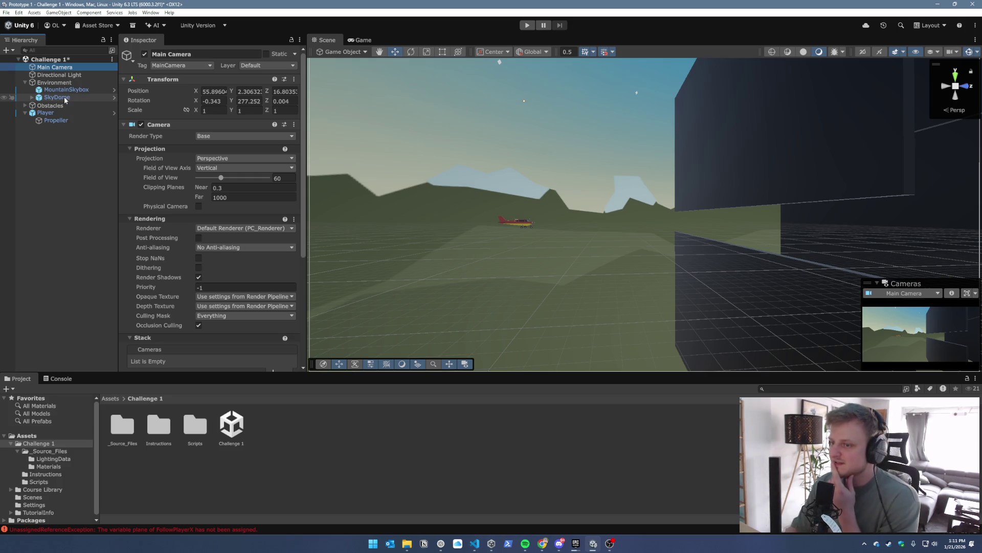
Browse to Challenge 1 > Scripts and open FollowPlayerX in Visual Studio Code
scroll(174, 256, "down", 3)
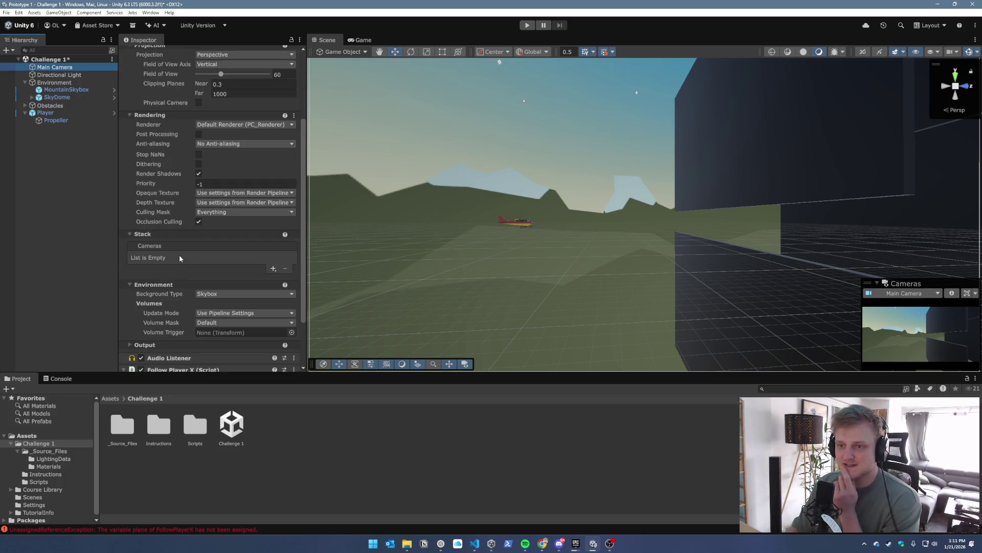
scroll(180, 253, "down", 2)
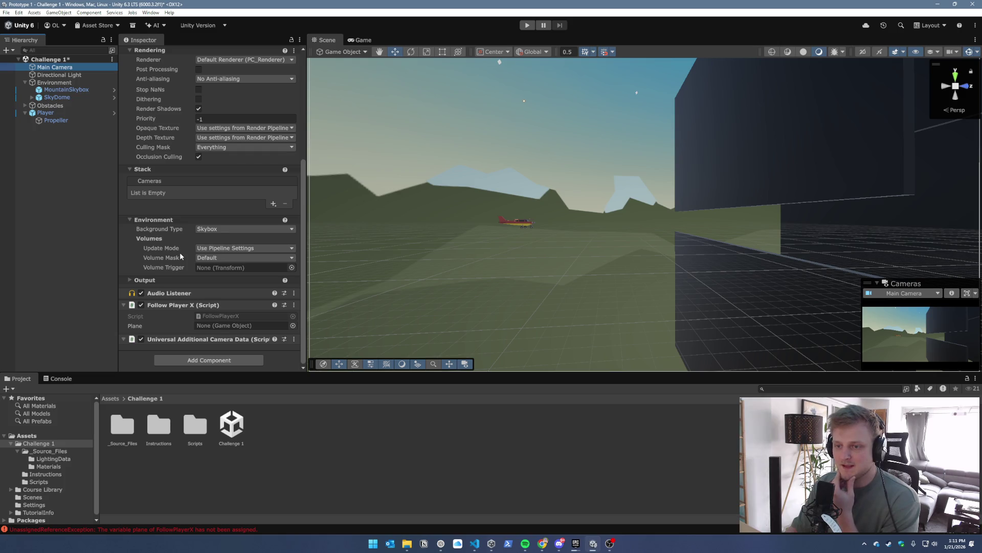
left_click(44, 476)
left_click(49, 460)
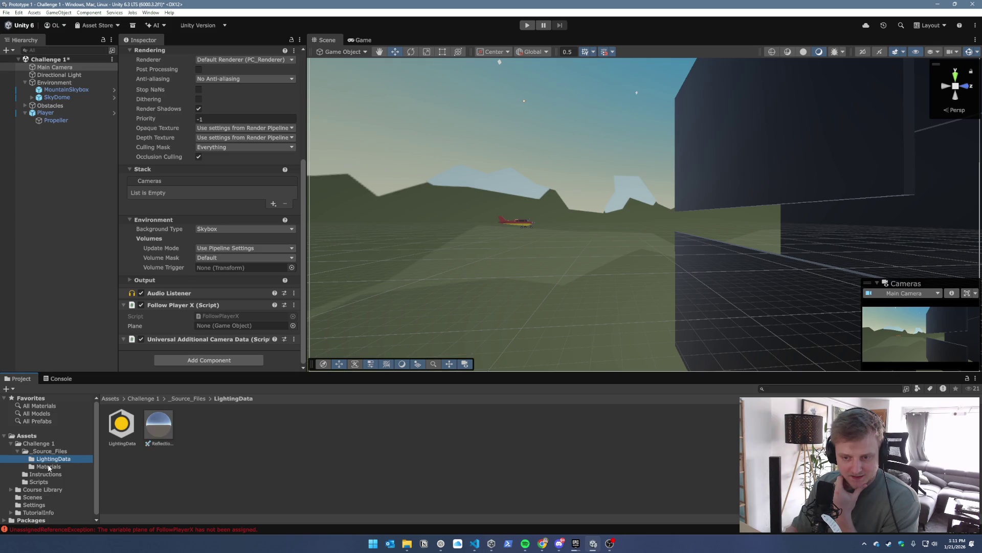
left_click(49, 466)
left_click(38, 451)
left_click(39, 482)
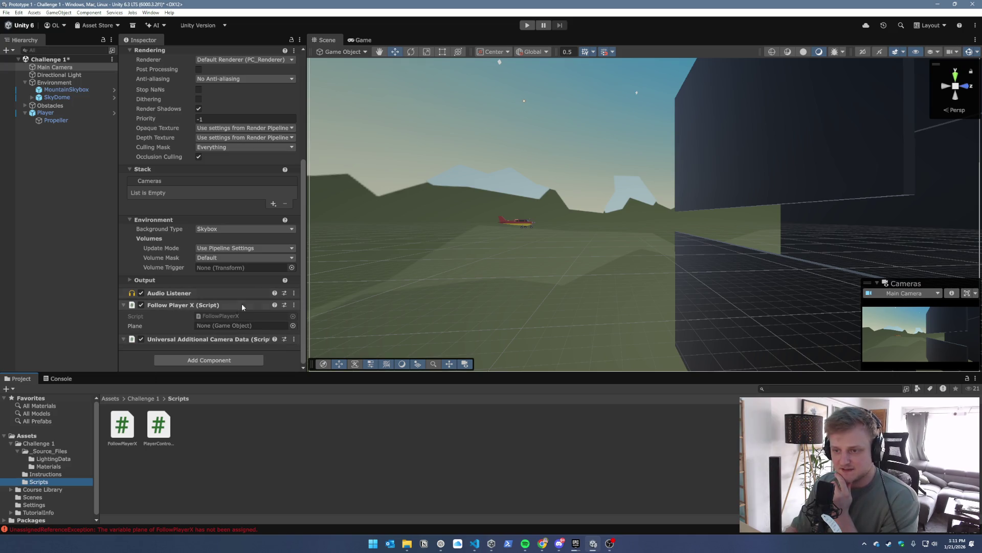
double_click(229, 316)
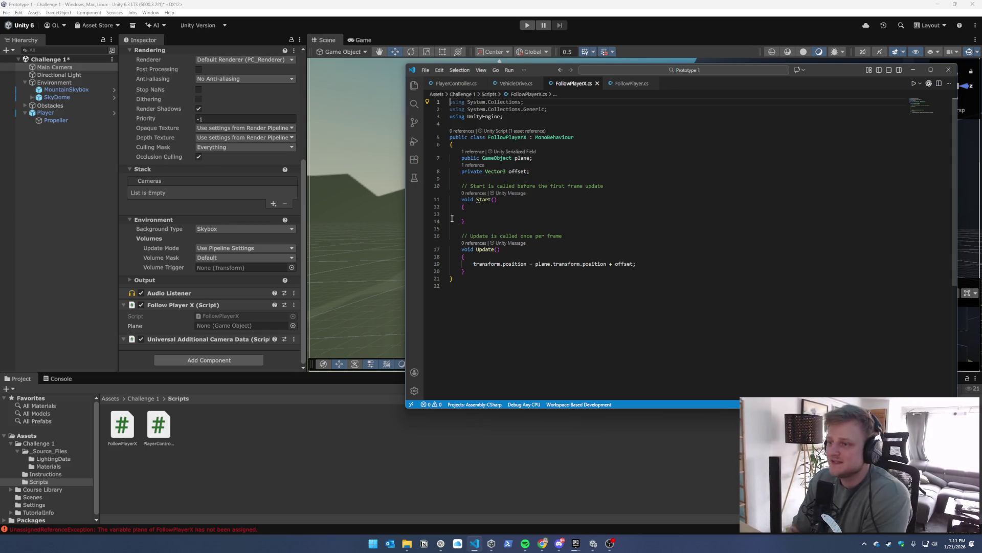
Drag Player from the Hierarchy into the Main Camera's Follow Player X Plane field
left_click_drag(406, 217, 306, 217)
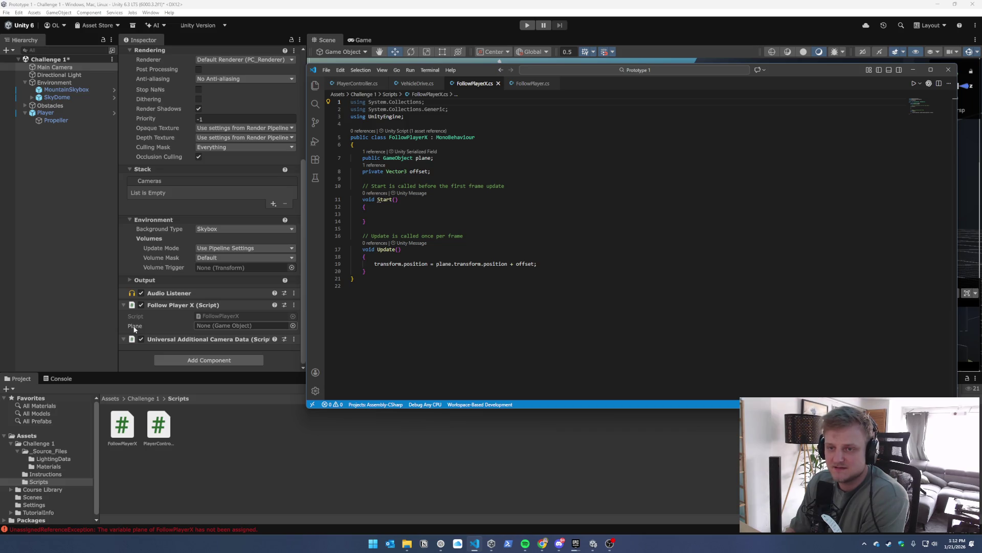
mouse_move(42, 113)
left_mouse_down()
mouse_move(190, 339)
mouse_move(219, 327)
left_mouse_up()
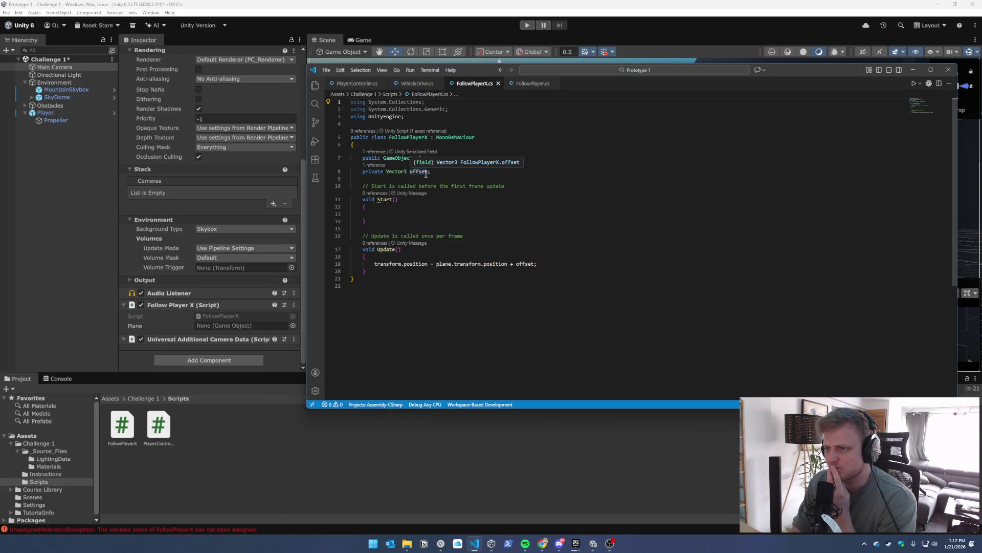
left_click(127, 151)
left_click_drag(52, 113, 223, 330)
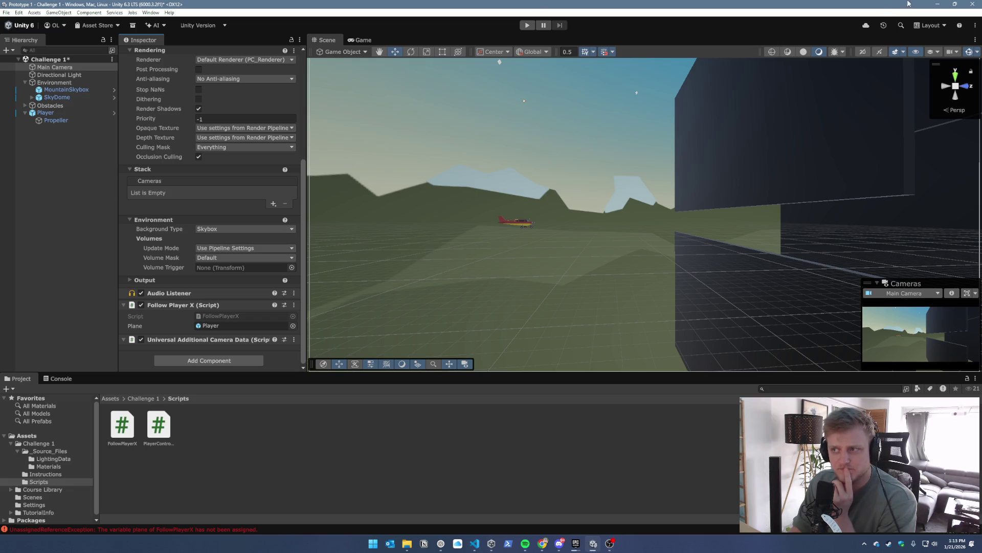
left_click(528, 26)
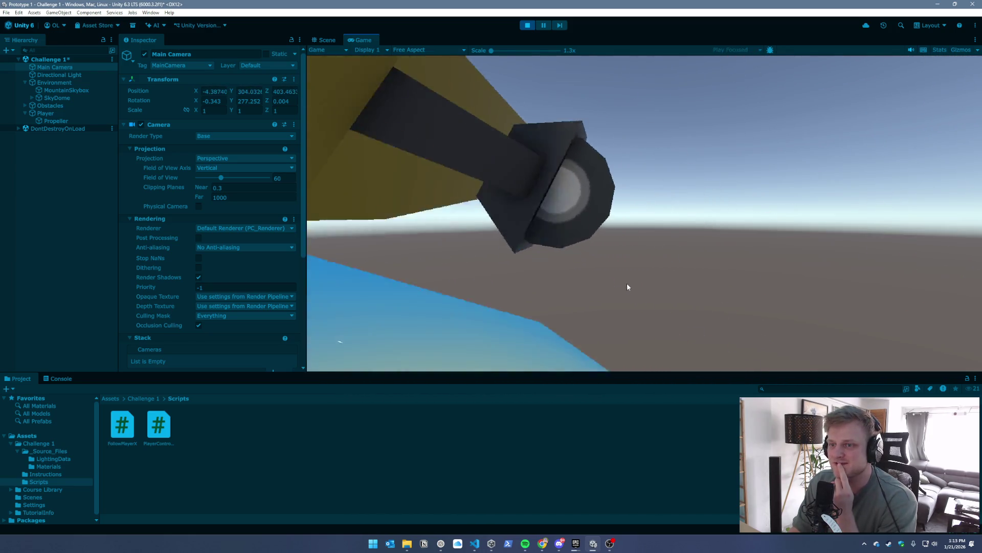
scroll(240, 271, "down", 3)
scroll(244, 277, "down", 2)
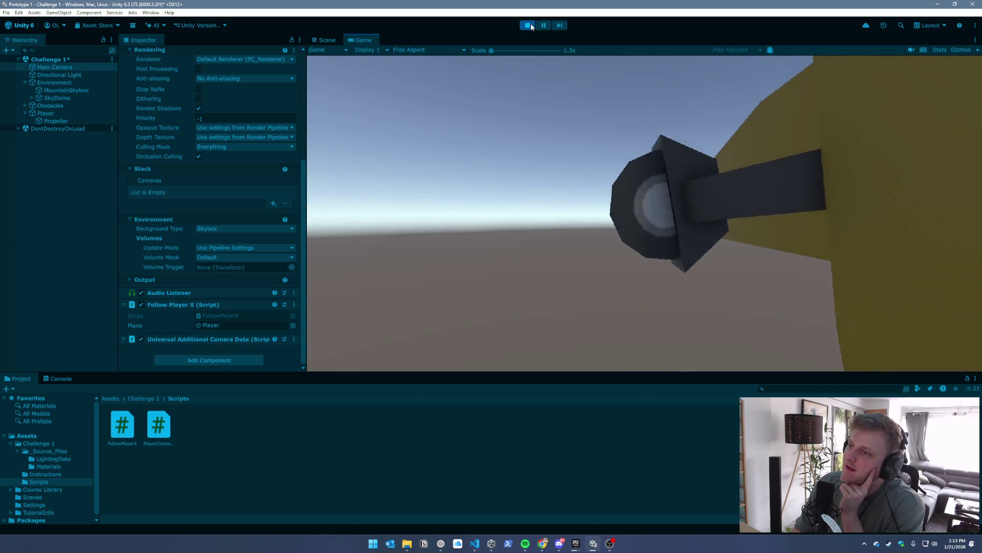
left_click(531, 25)
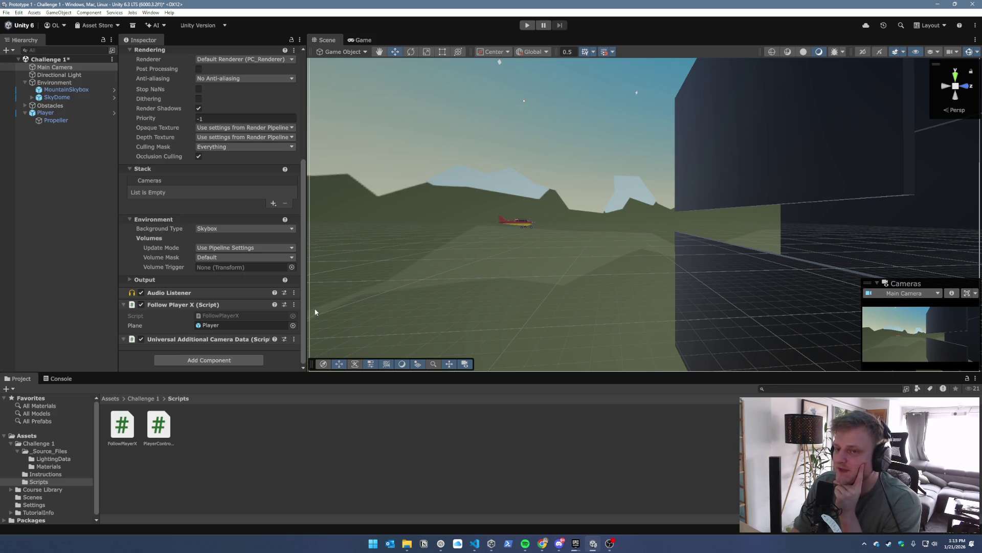
Change FollowPlayerX's offset field from private to public and save the script
left_click(475, 543)
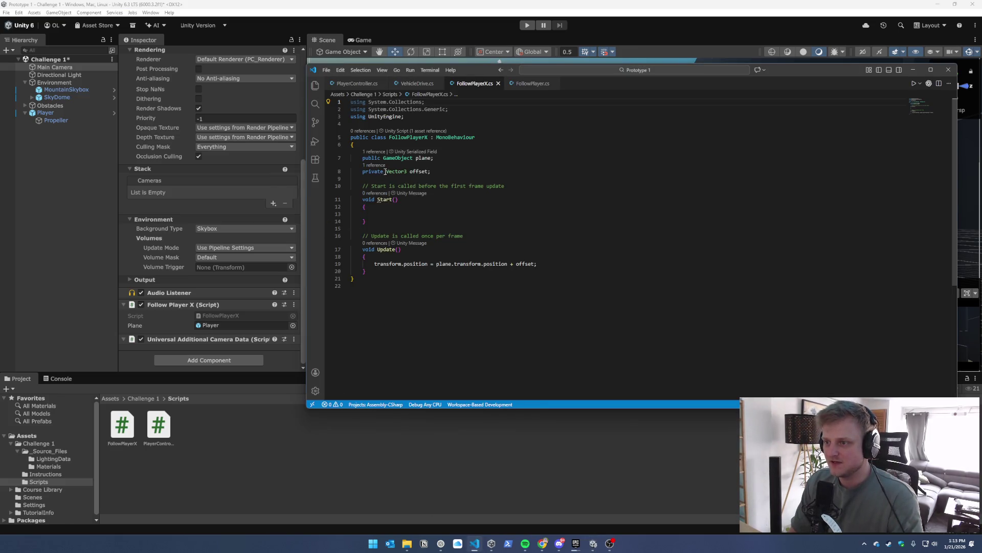
left_click_drag(384, 172, 365, 173)
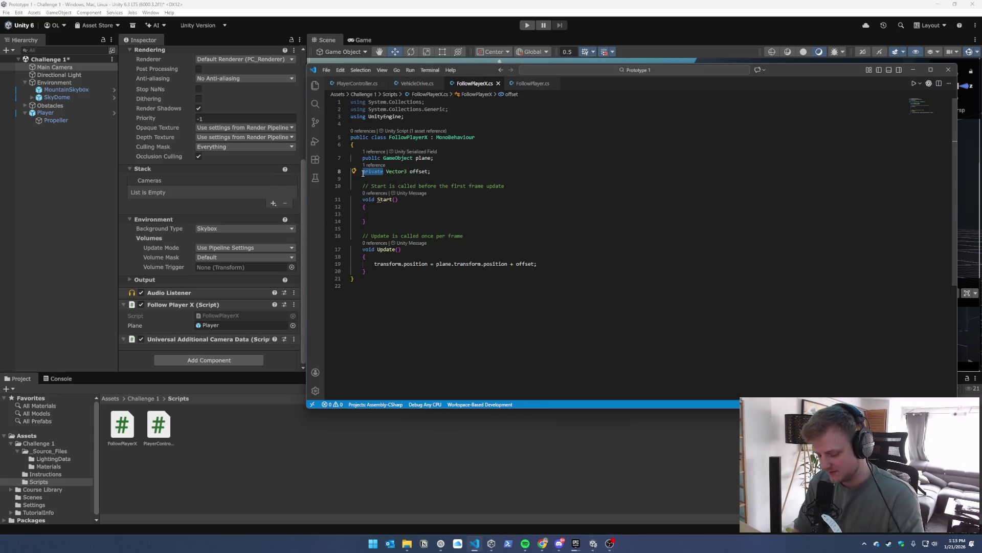
type("public")
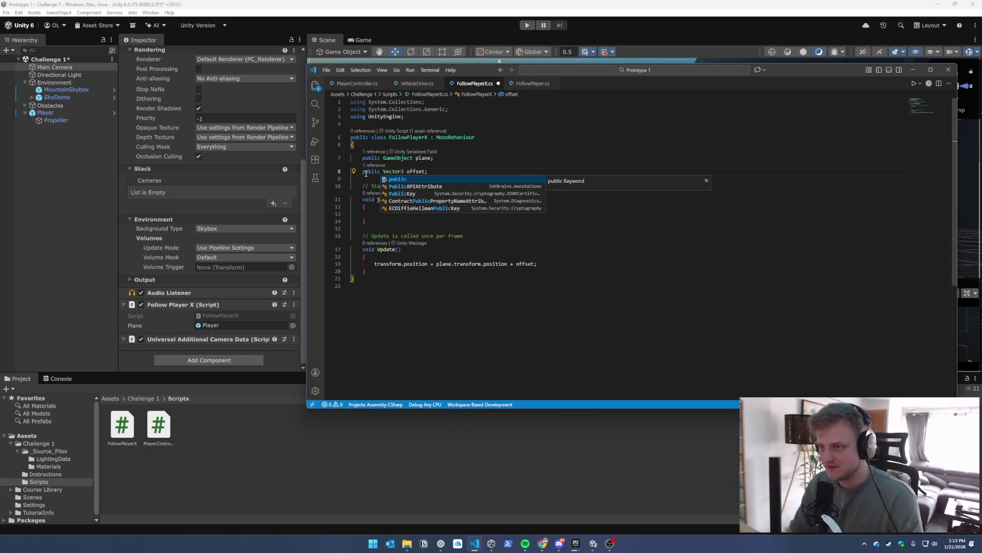
key("ctrl+s")
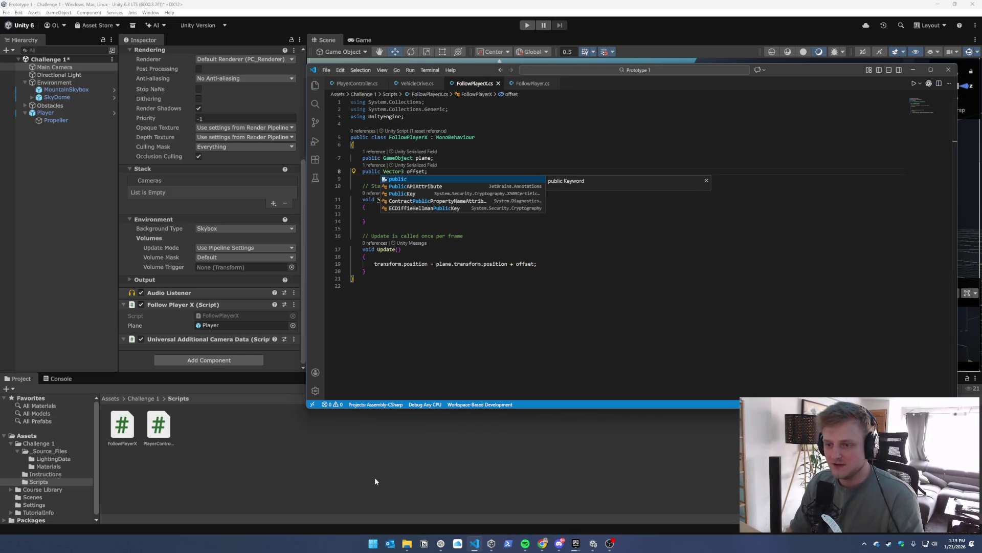
left_click(375, 480)
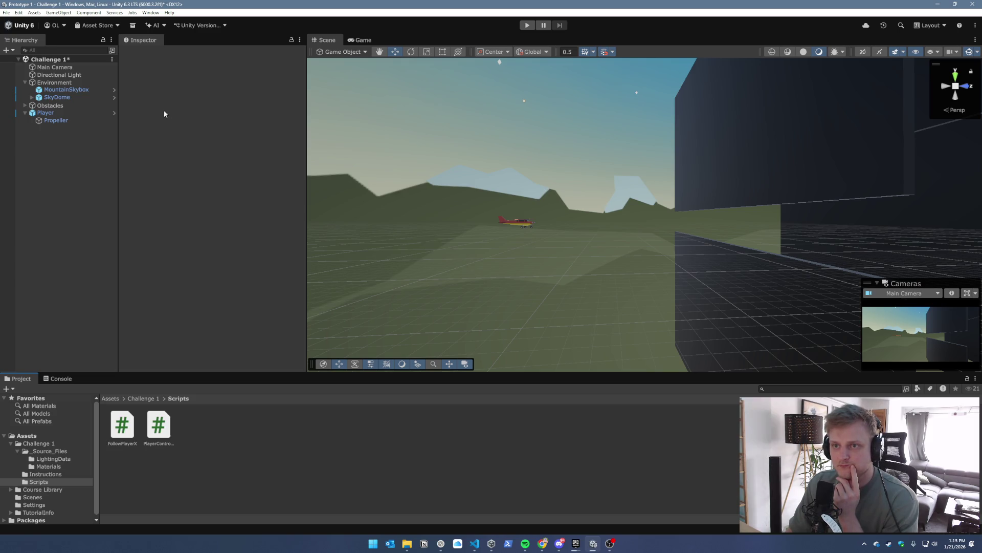
Select the Main Camera, start a play test and drag its Z offset forward
mouse_move(63, 108)
left_mouse_down()
mouse_move(64, 61)
mouse_move(63, 71)
left_mouse_up()
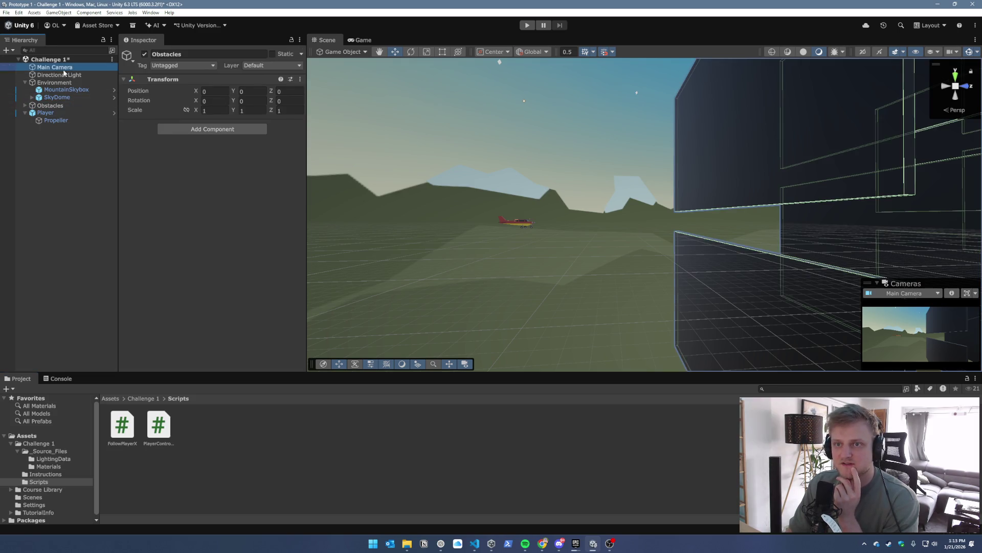
left_click(64, 70)
scroll(183, 245, "down", 5)
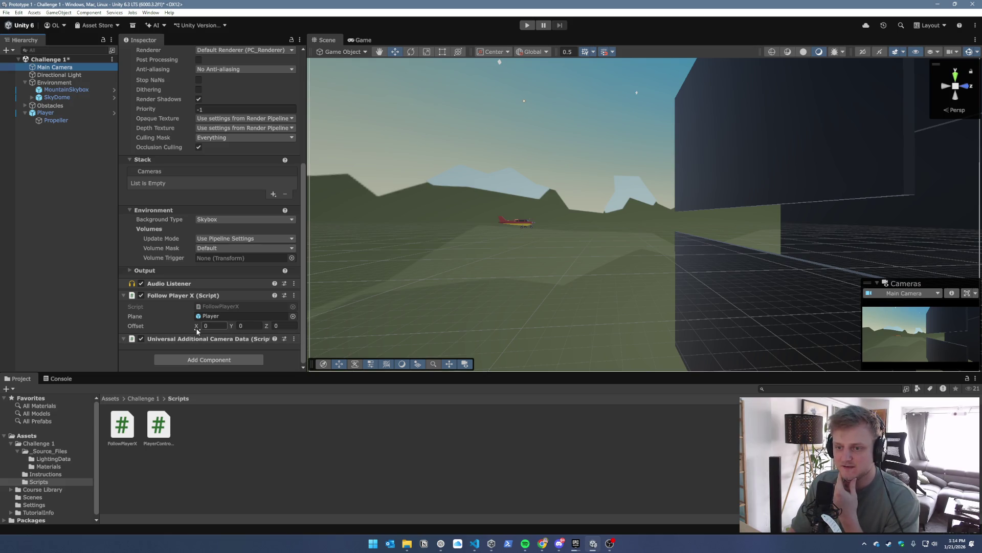
left_click(527, 25)
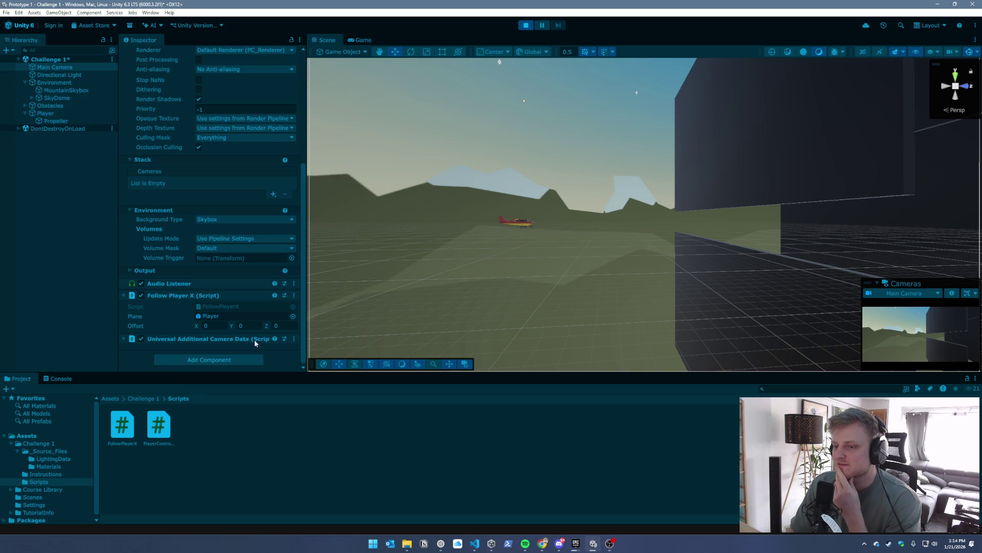
scroll(232, 320, "down", 5)
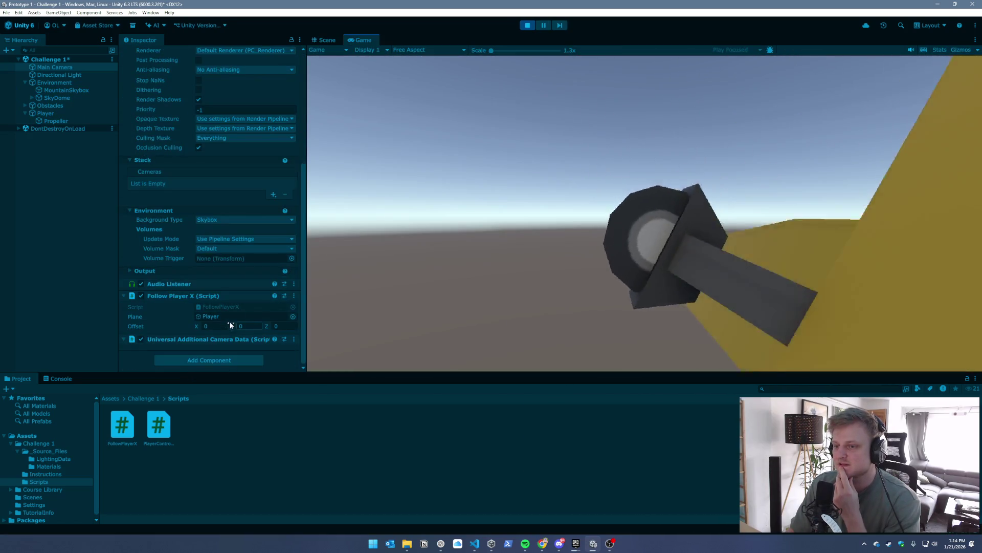
mouse_move(265, 326)
left_mouse_down()
mouse_move(390, 333)
mouse_move(186, 325)
mouse_move(820, 278)
left_mouse_up()
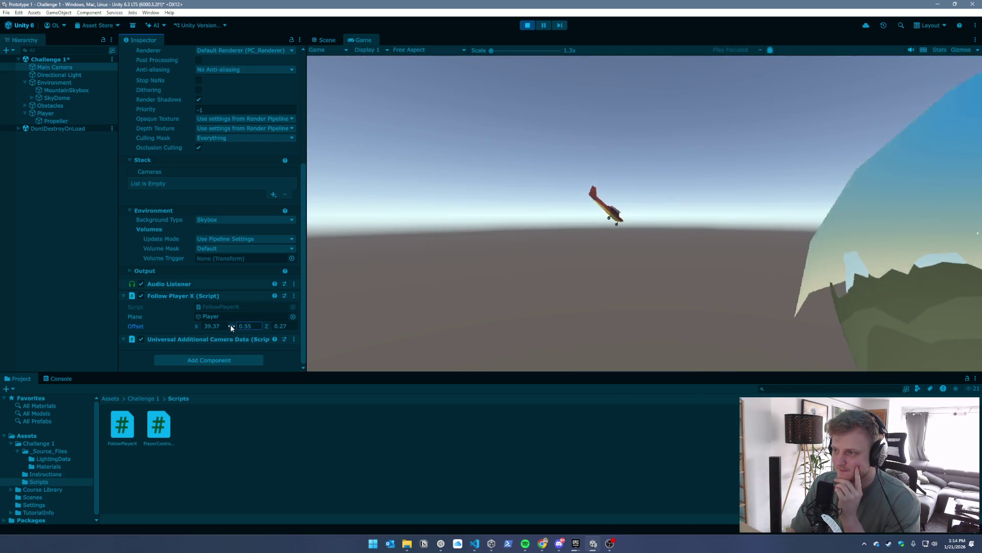
Try Follow Player X offset values, settling on X 50 with Y and Z 0, then stop playing
left_click(245, 325)
type("10")
left_click_drag(276, 326, 245, 330)
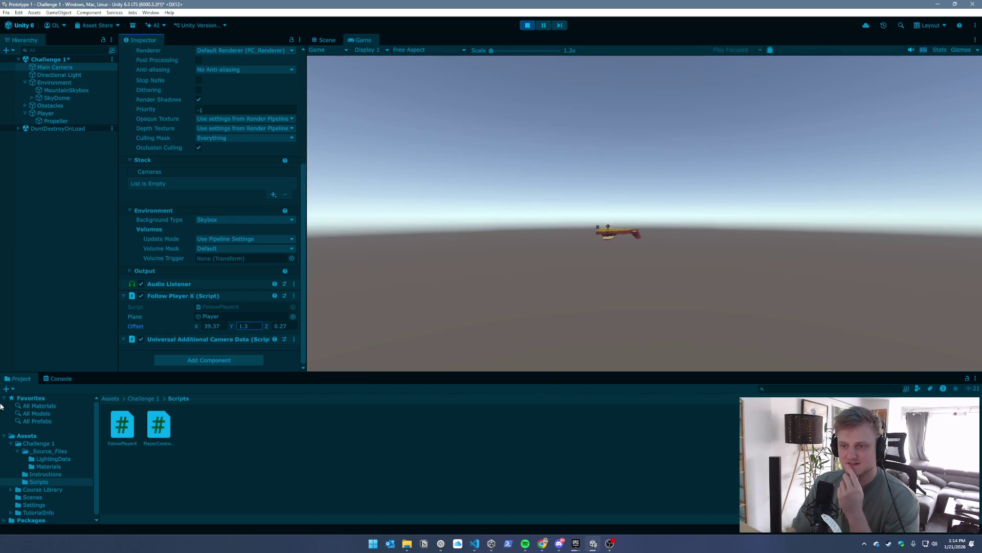
type("0")
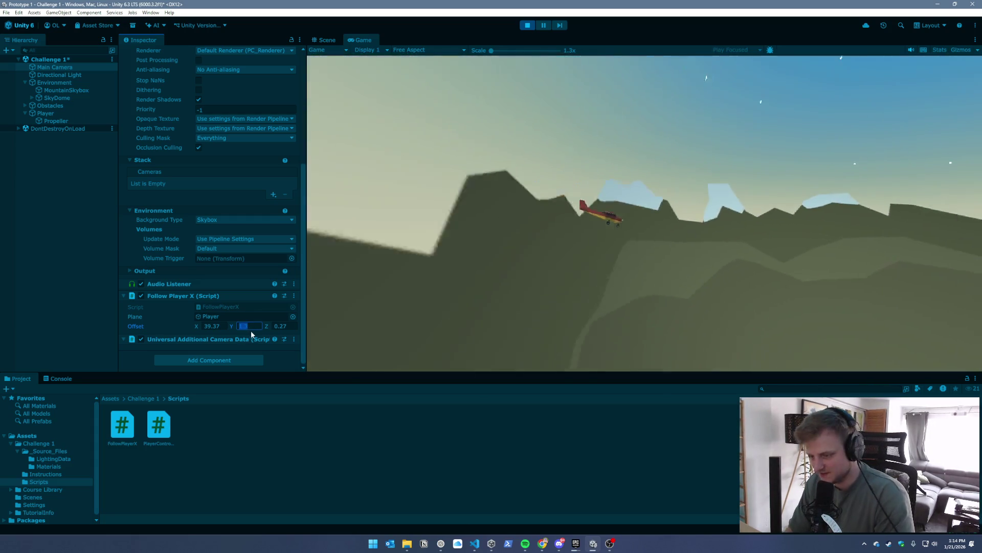
key("Tab")
type("0")
left_click(228, 325)
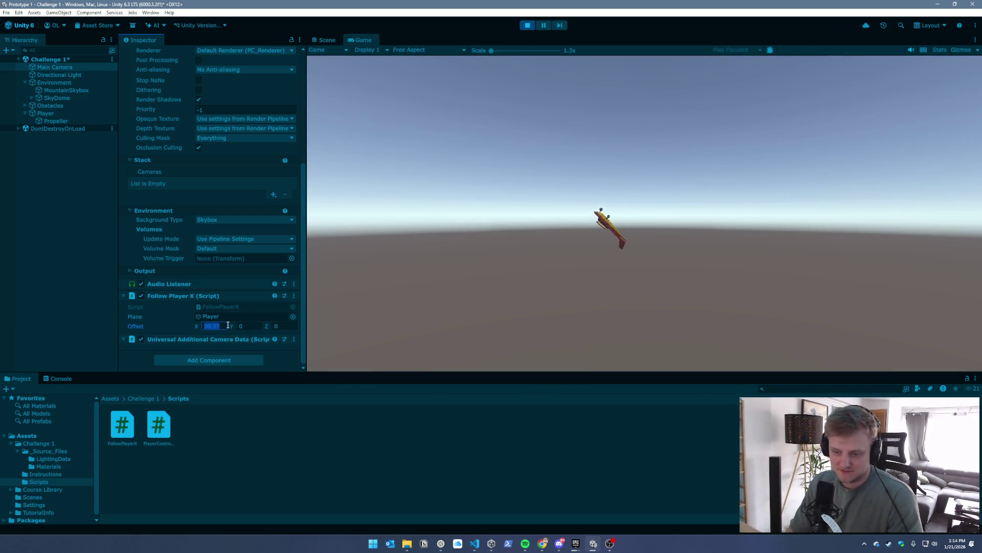
type("40")
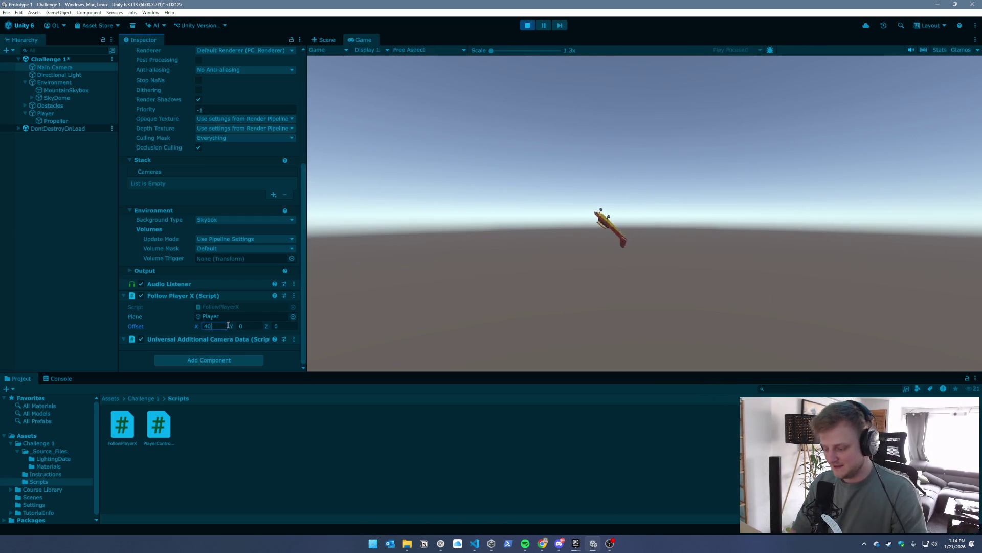
key("BackSpace")
key("BackSpace")
type("50")
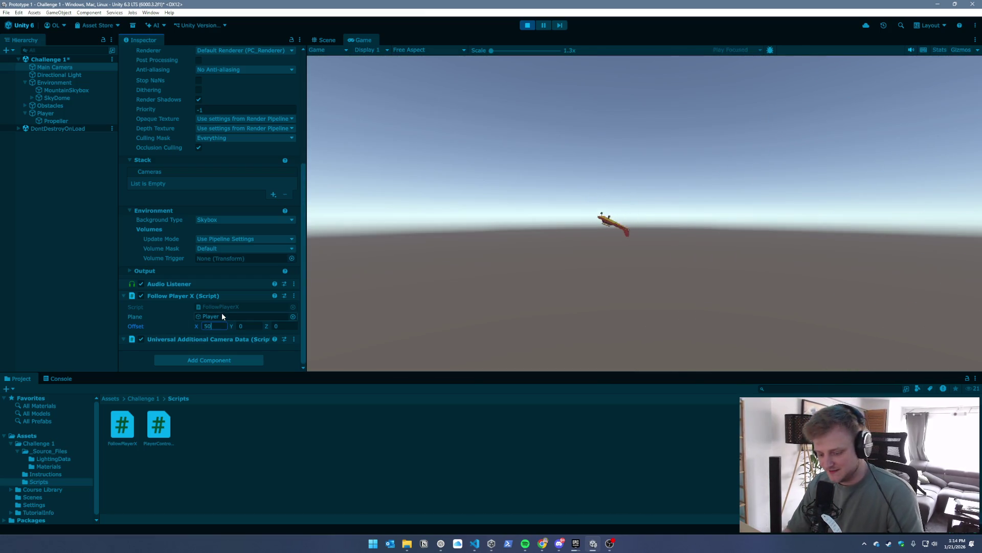
key("Return")
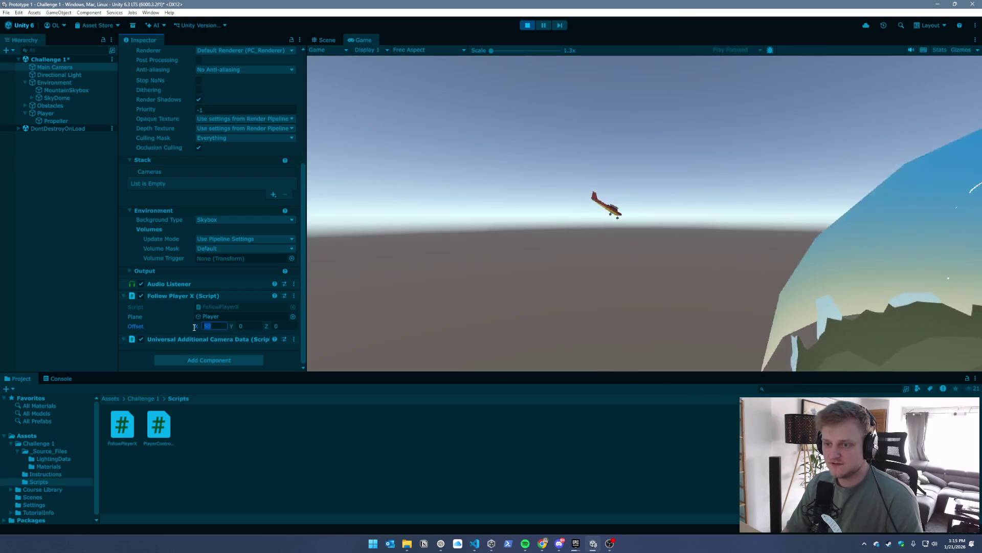
left_click(531, 30)
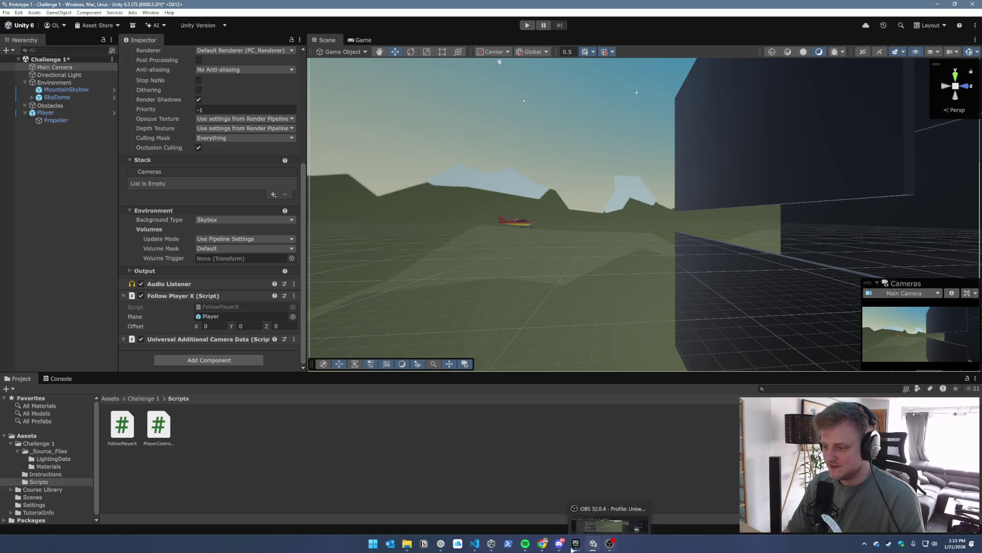
left_click(476, 547)
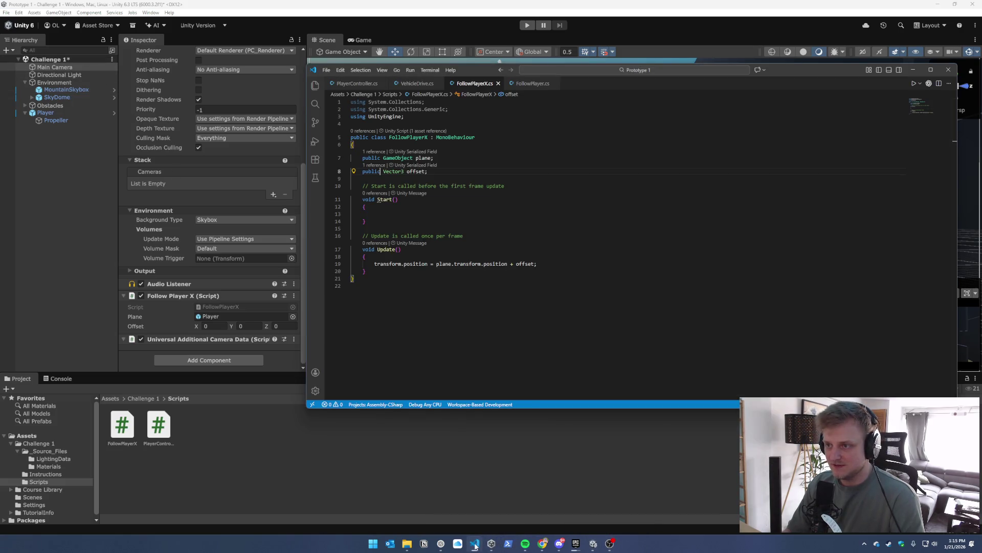
Initialise offset on line 8 of FollowPlayerX.cs as new Vector3(50,0,0)
left_click(424, 171)
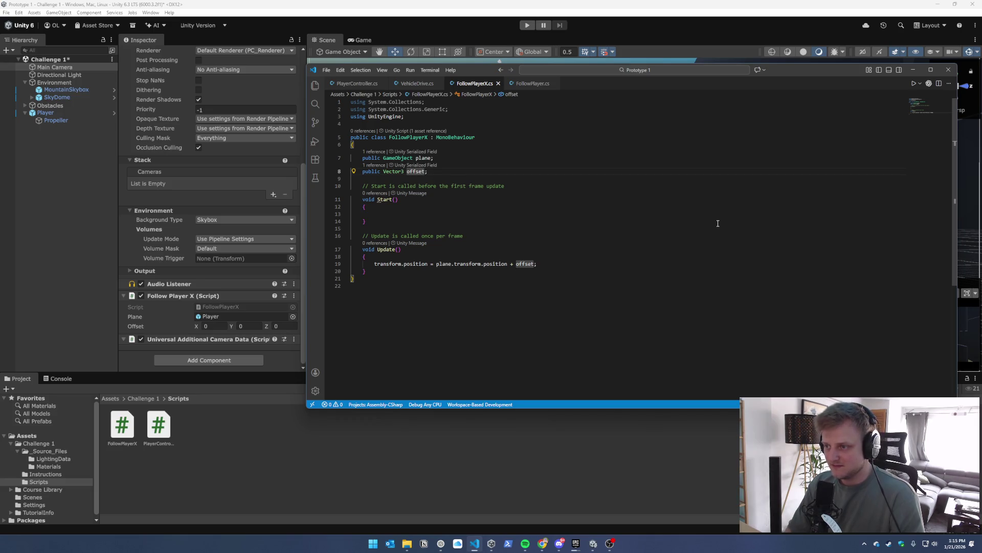
type("=")
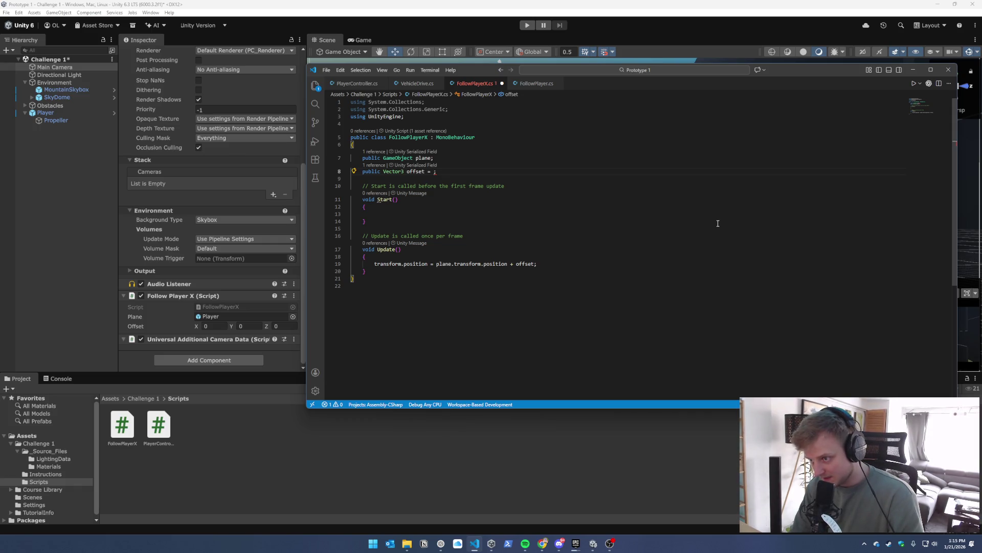
type("Vec")
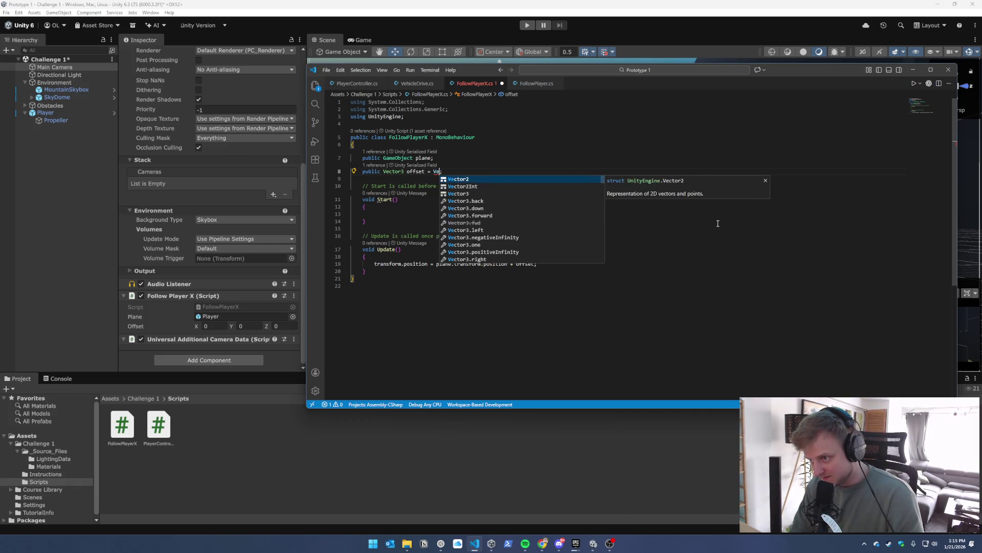
key("Tab")
type("(50")
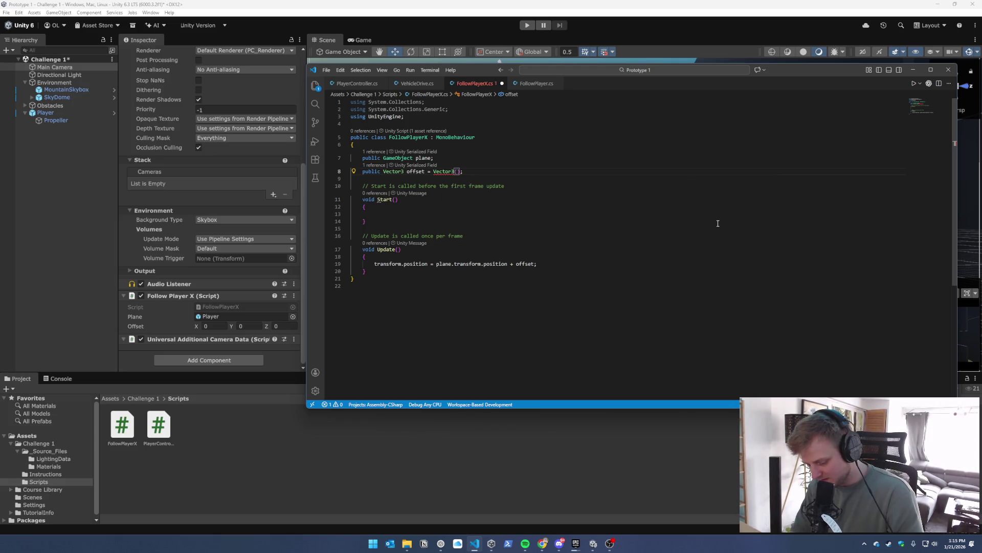
type(",0,0")
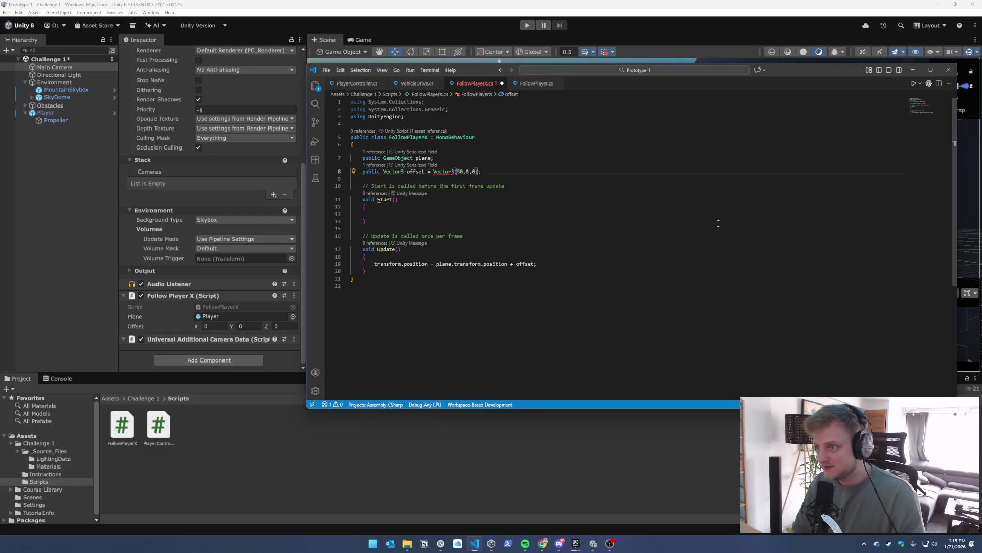
left_click(516, 190)
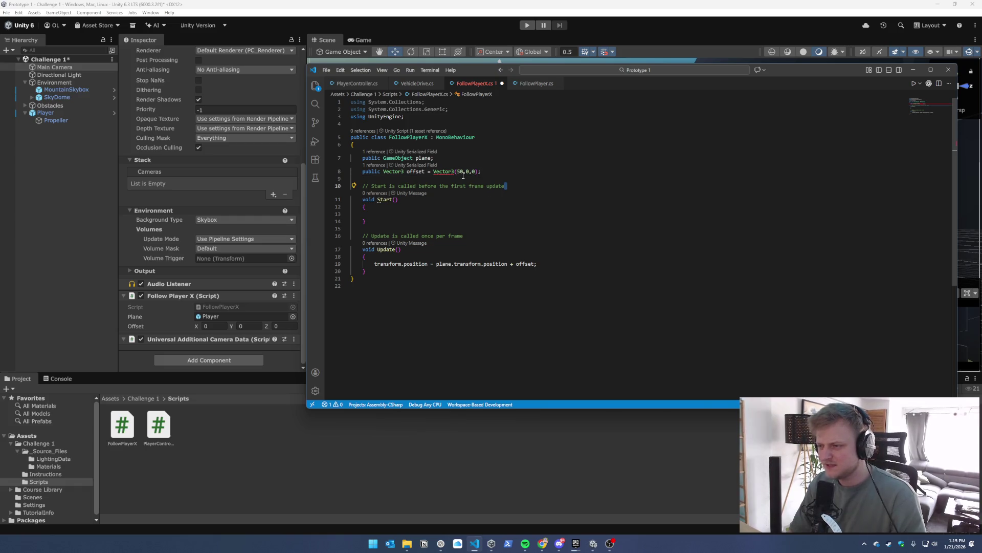
left_click(434, 171)
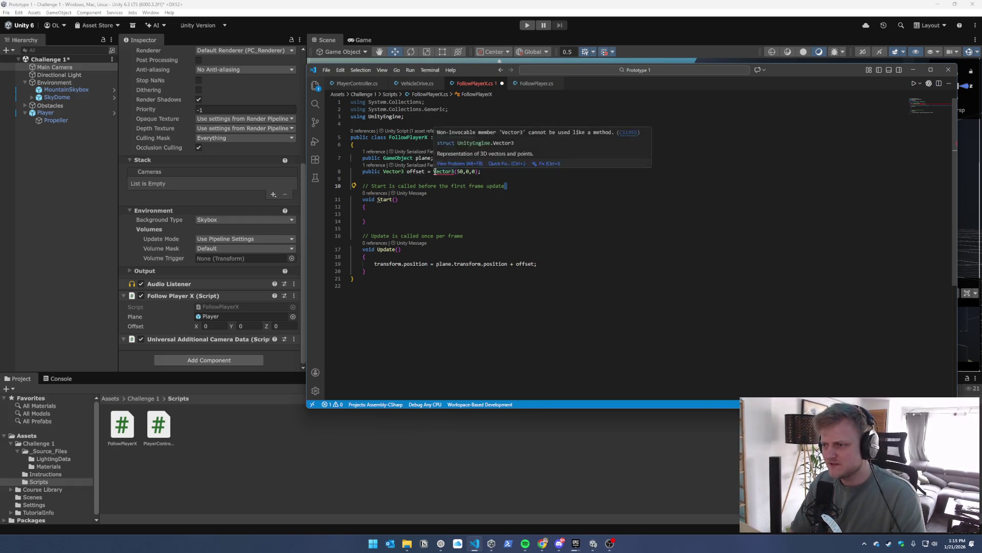
type("new")
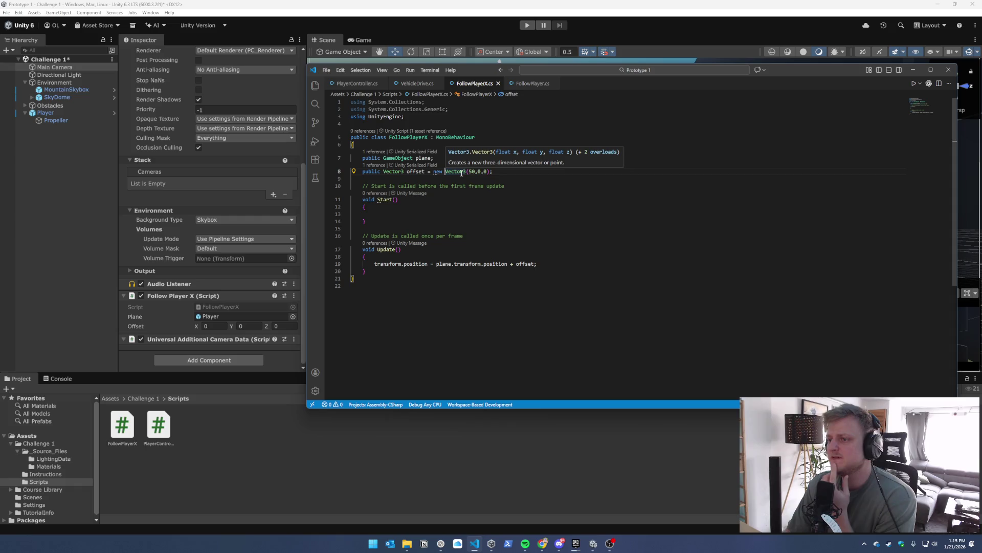
key("alt+Tab")
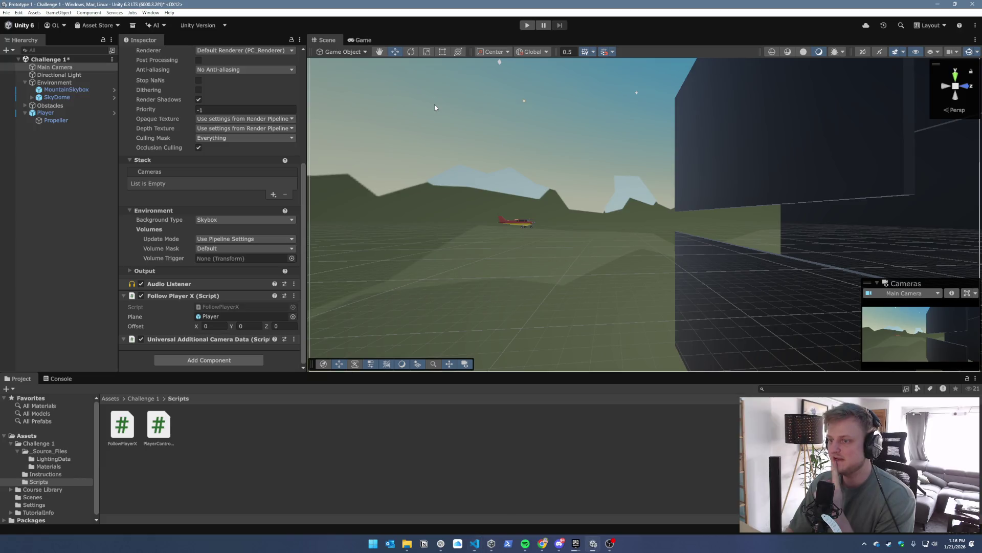
Play-test with Follow Player X's Offset unchanged, then bring the FollowPlayerX script back up
scroll(194, 208, "up", 5)
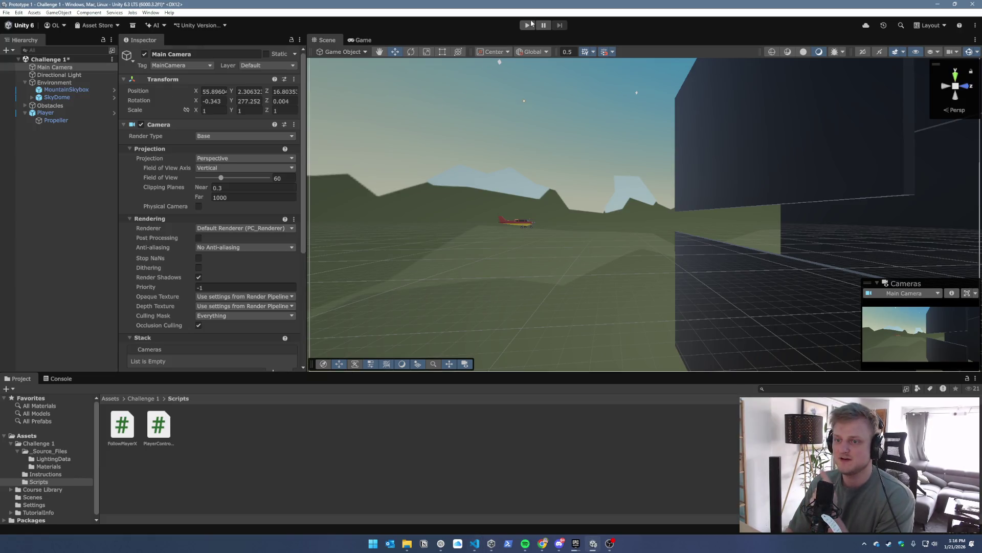
scroll(195, 208, "down", 5)
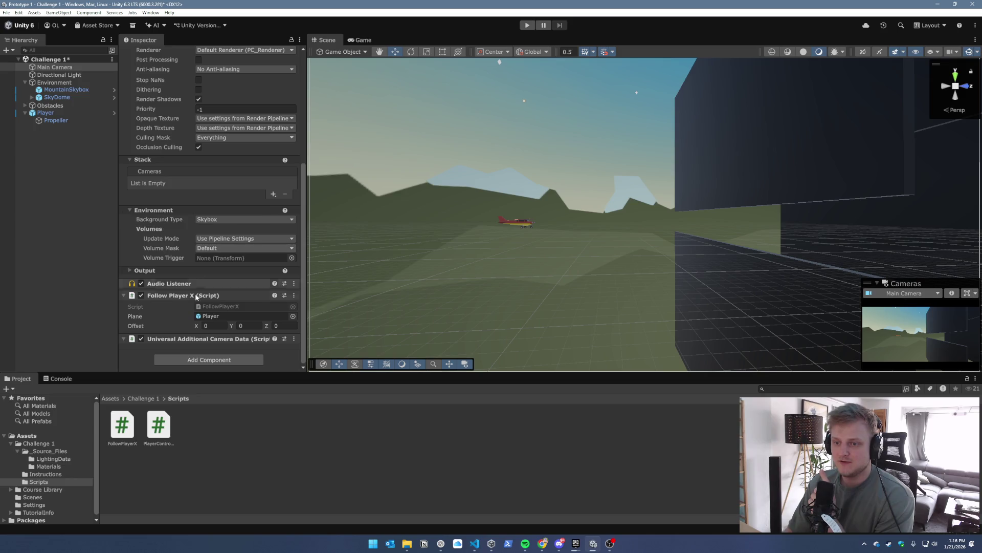
left_click(209, 325)
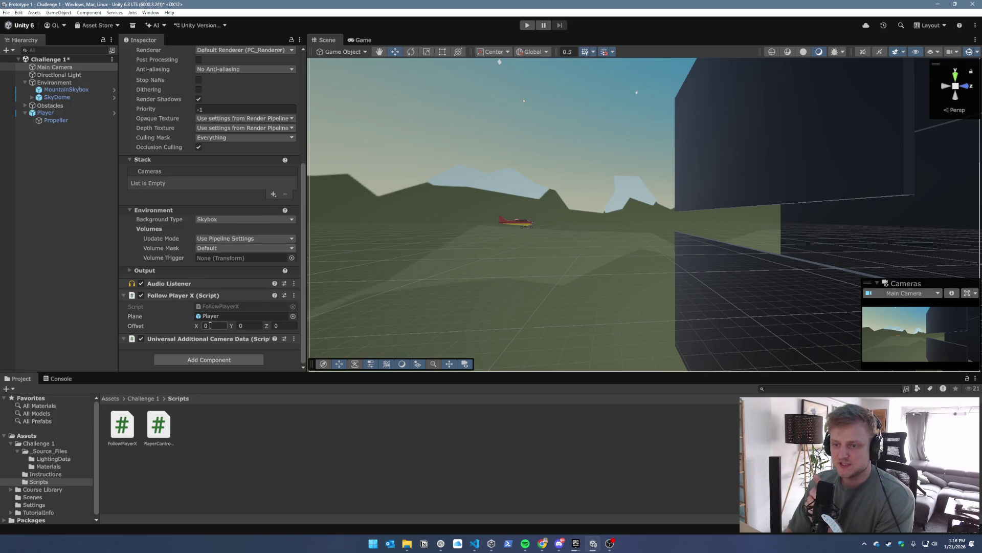
left_click(527, 25)
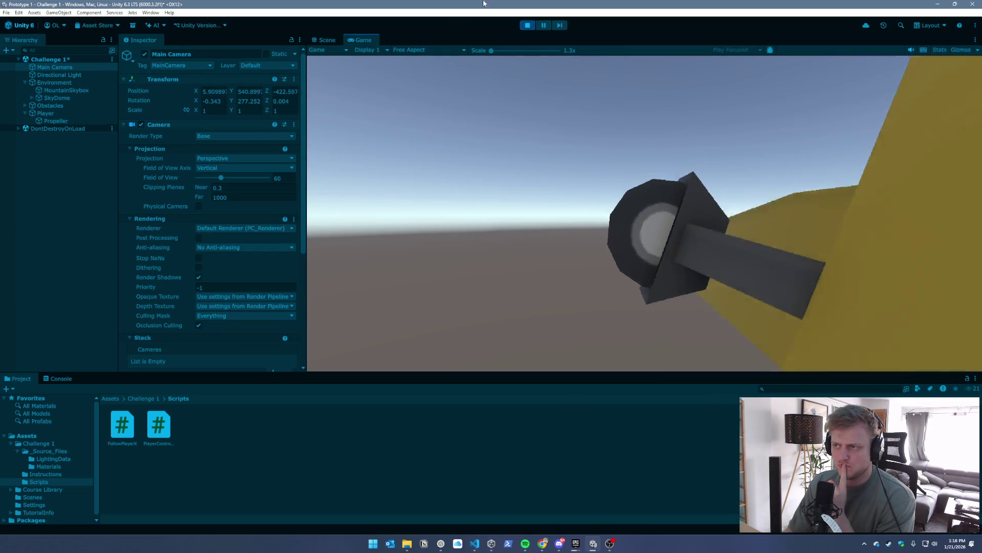
left_click(527, 25)
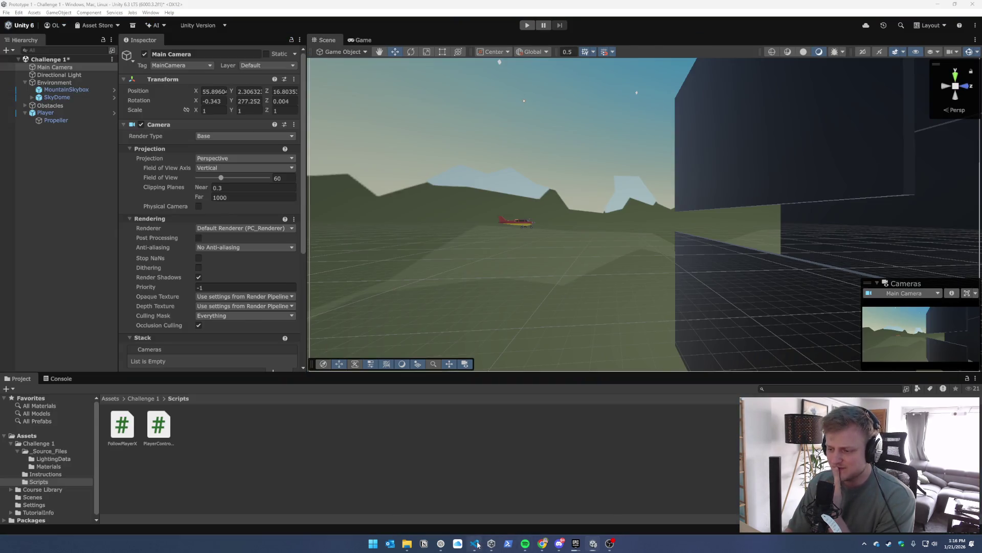
left_click(476, 544)
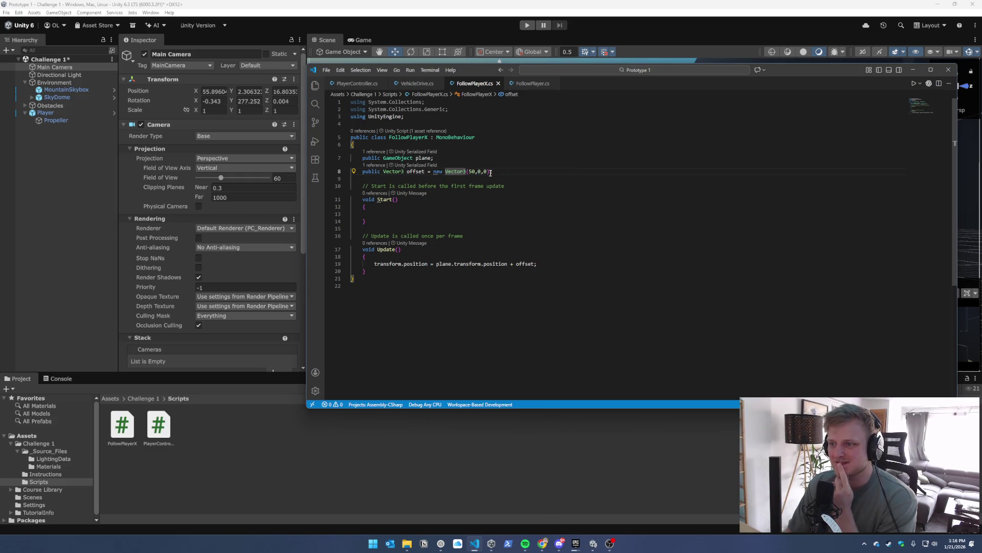
Delete '= new Vector3(50,0,0)' so line 8 reads public Vector3 offset;, and save
left_click_drag(490, 171, 429, 172)
key("BackSpace")
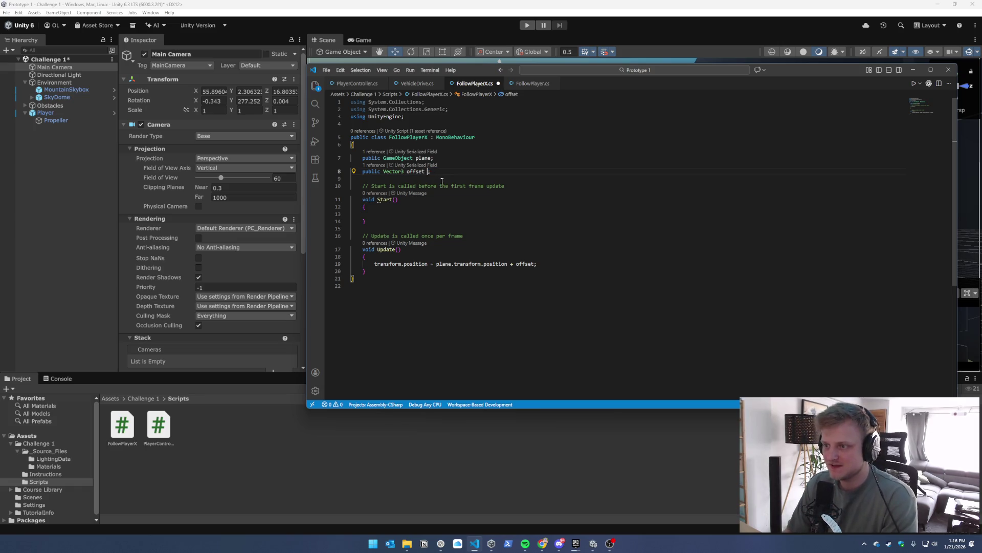
key("ctrl+s")
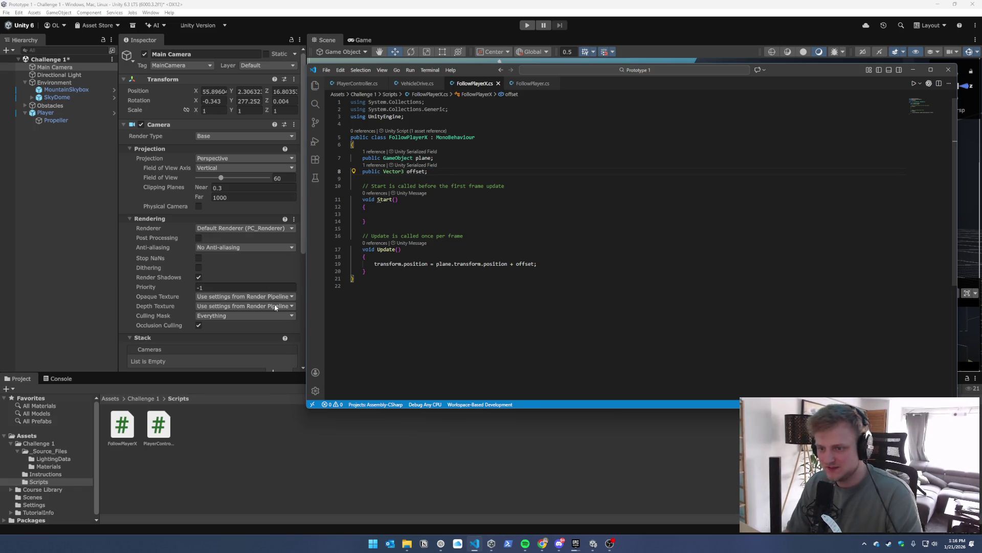
left_click(453, 5)
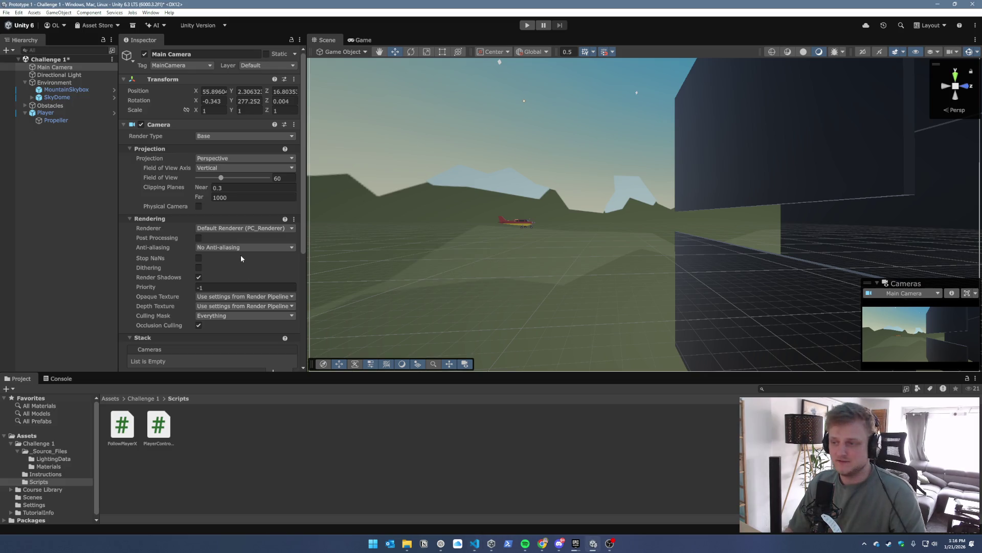
Set Follow Player X Offset X to 50, play-test the camera, and open PlayerControllerX
scroll(237, 270, "down", 5)
left_click(212, 325)
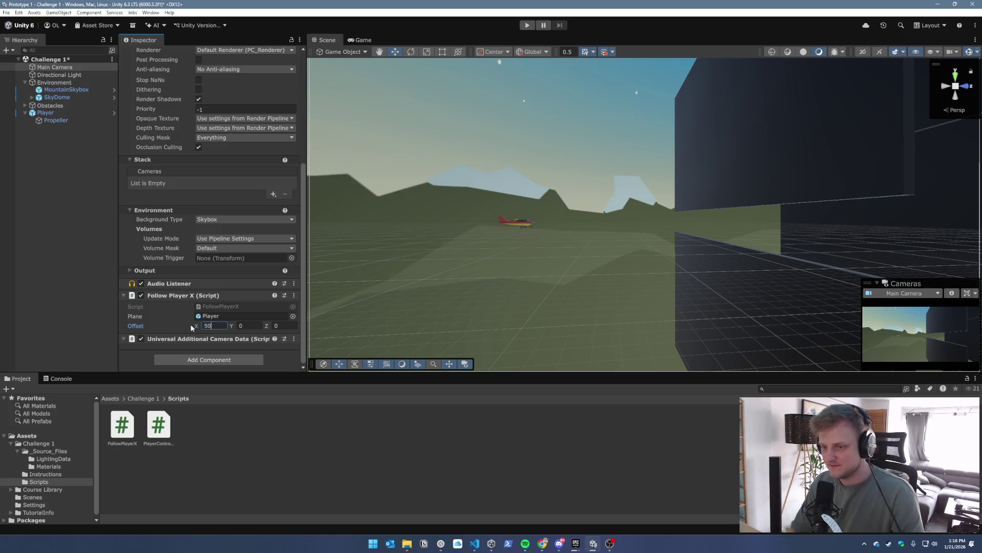
left_click(528, 25)
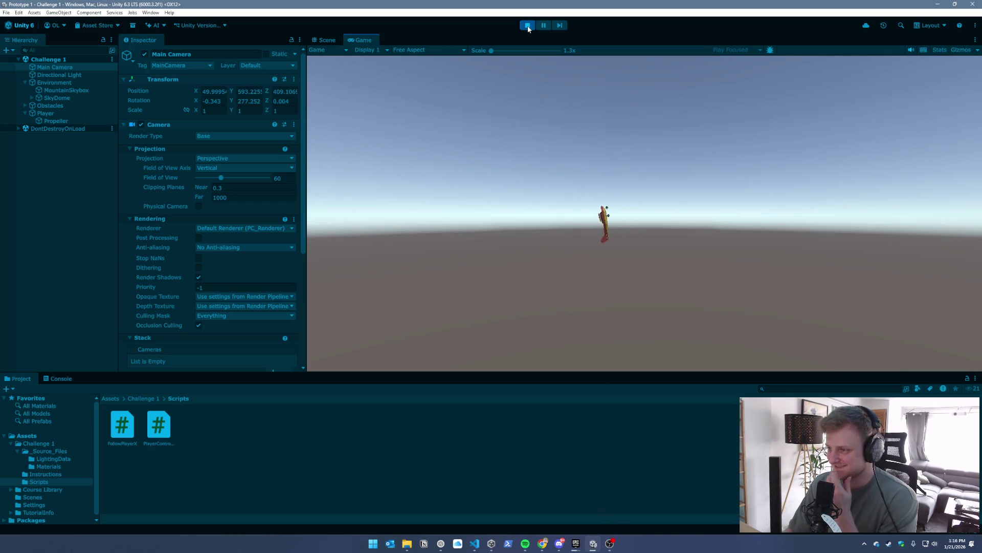
left_click(528, 29)
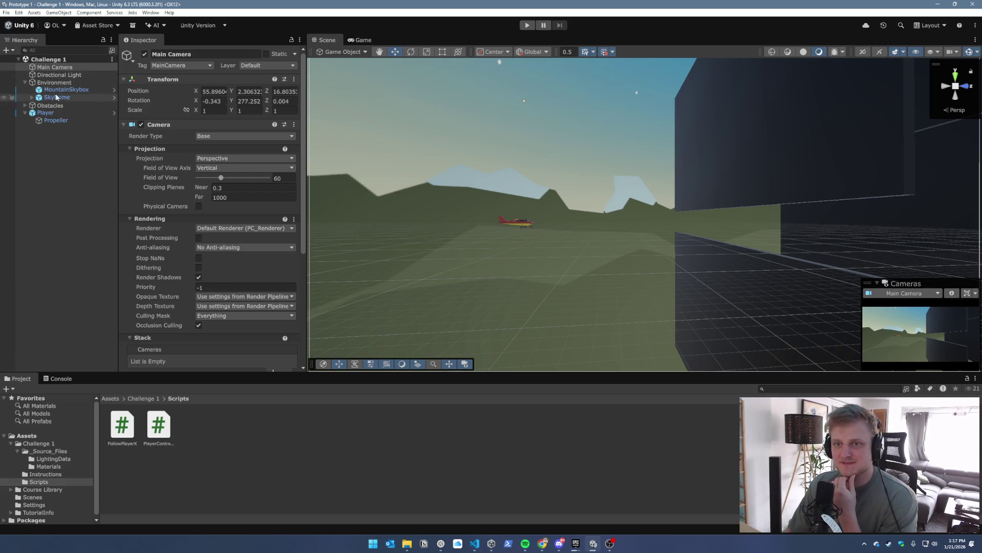
double_click(167, 428)
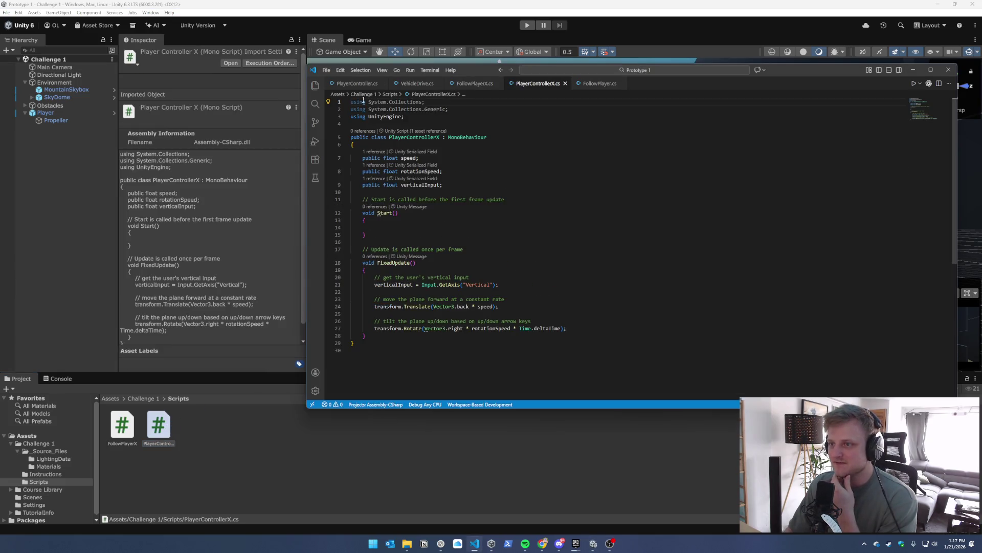
Move the code window aside and inspect PlayerControllerX's speed and rotationSpeed fields
left_click_drag(793, 70, 618, 32)
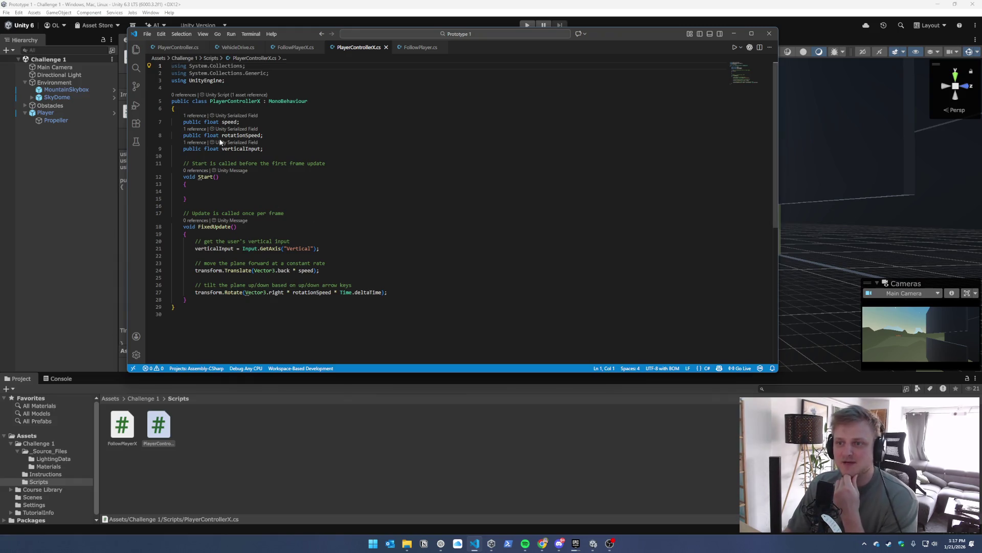
mouse_move(239, 122)
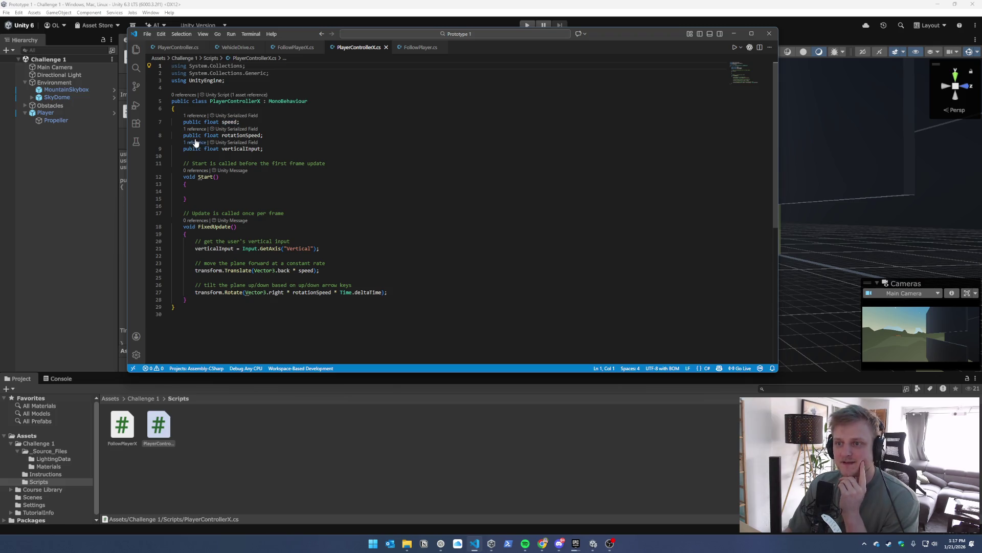
mouse_move(244, 140)
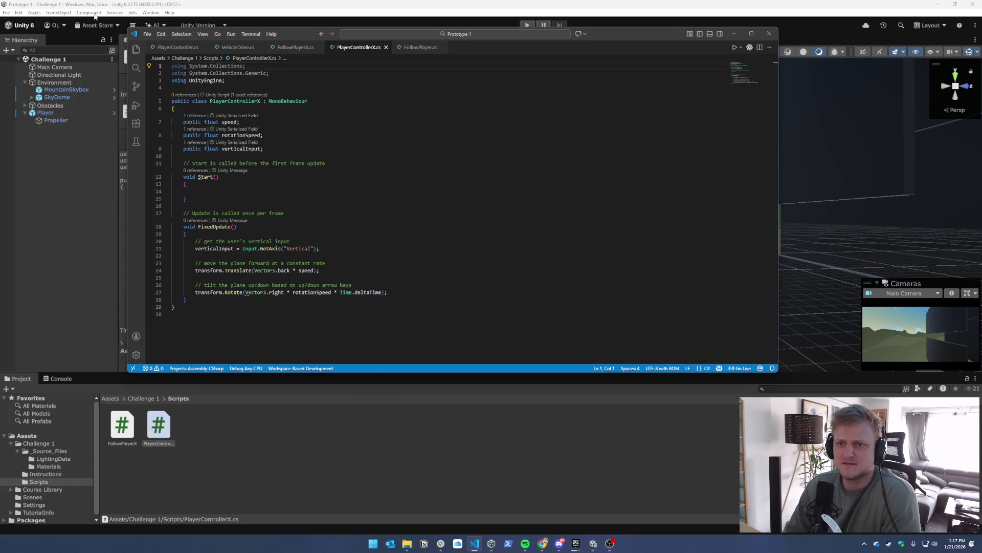
left_click(19, 13)
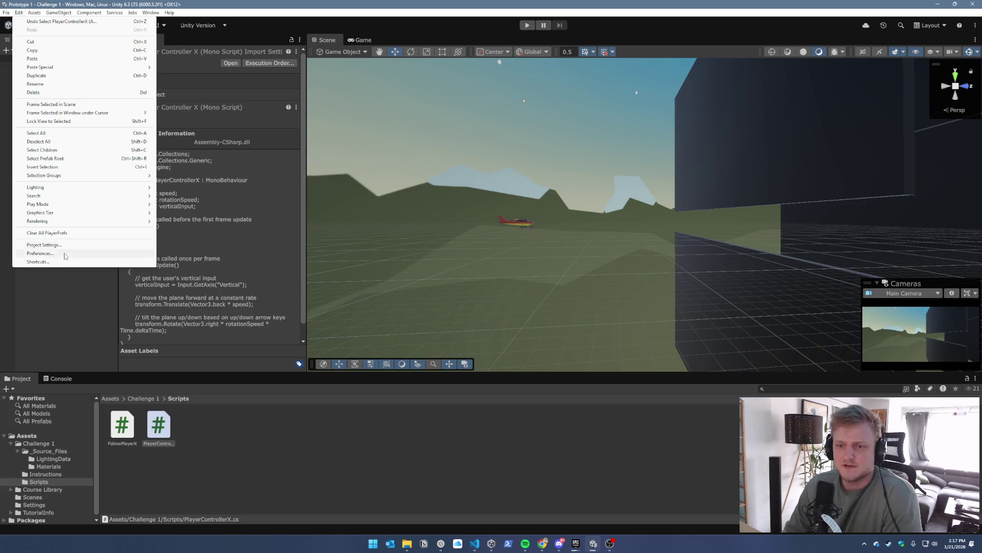
left_click(44, 244)
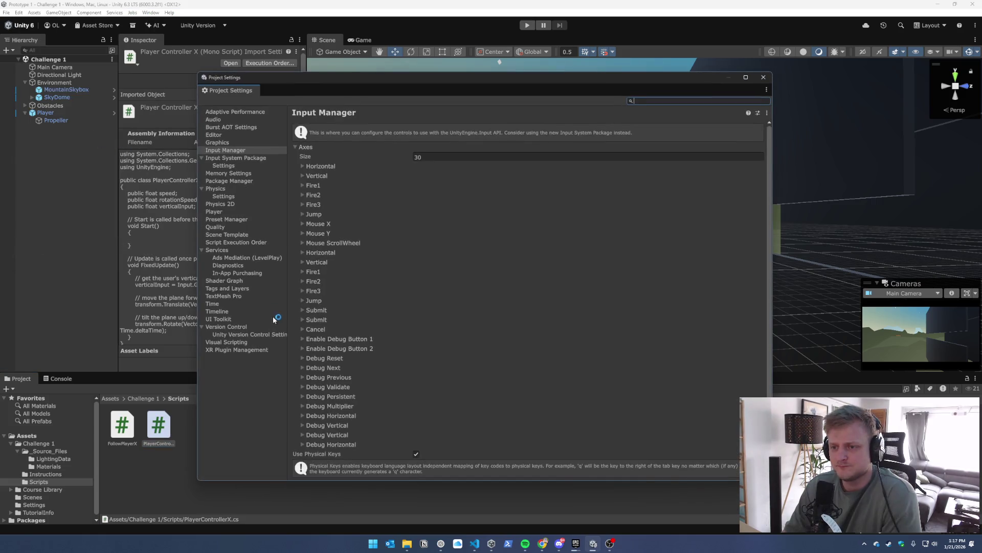
left_click(215, 211)
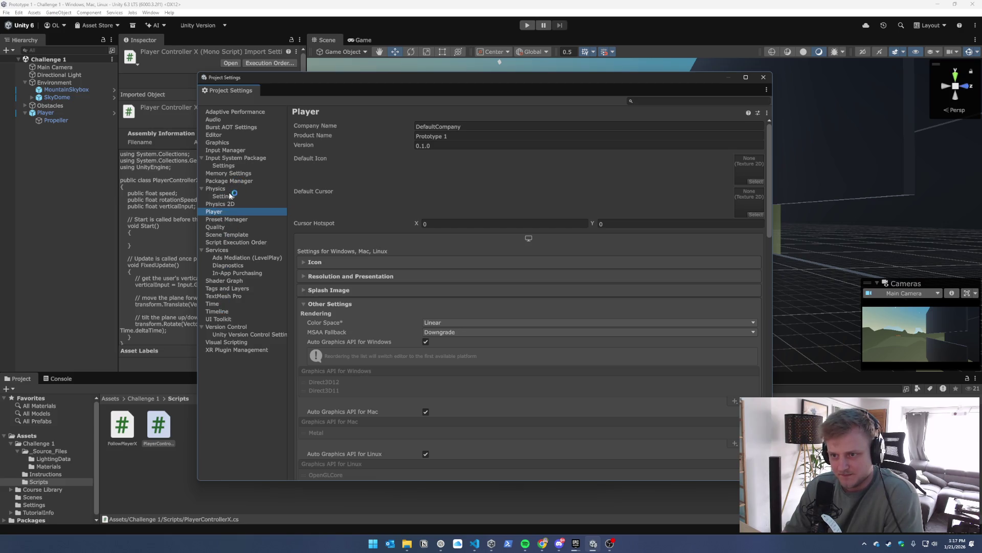
left_click(246, 158)
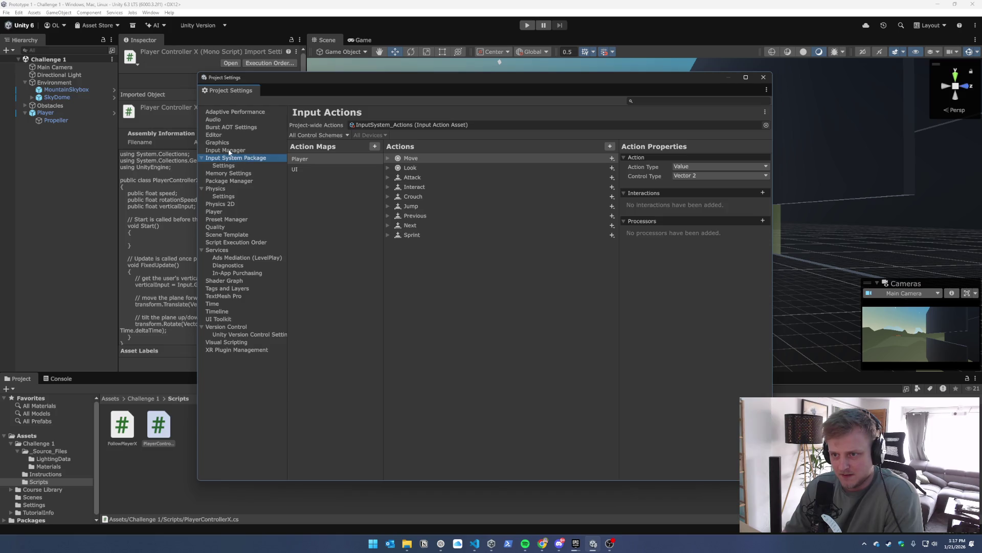
left_click(245, 150)
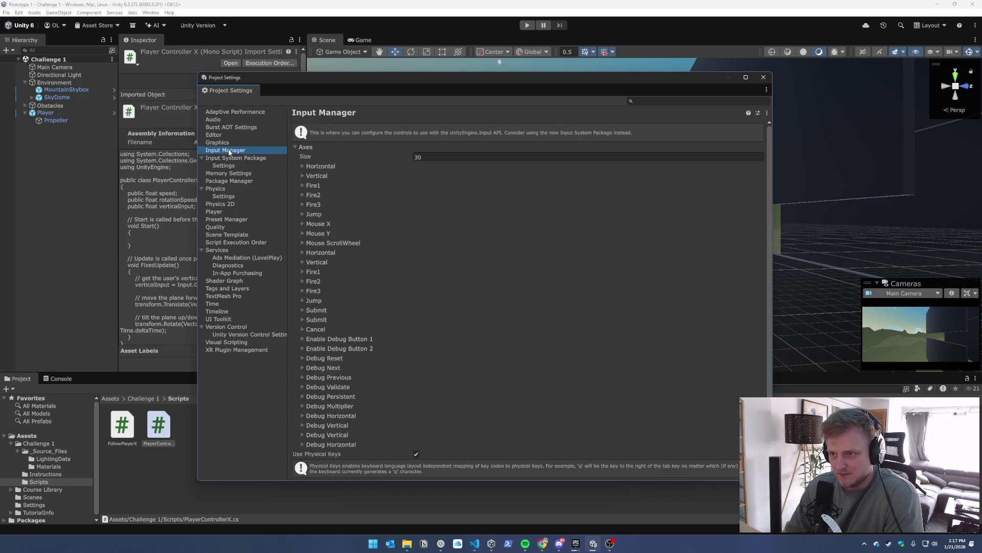
left_click(317, 175)
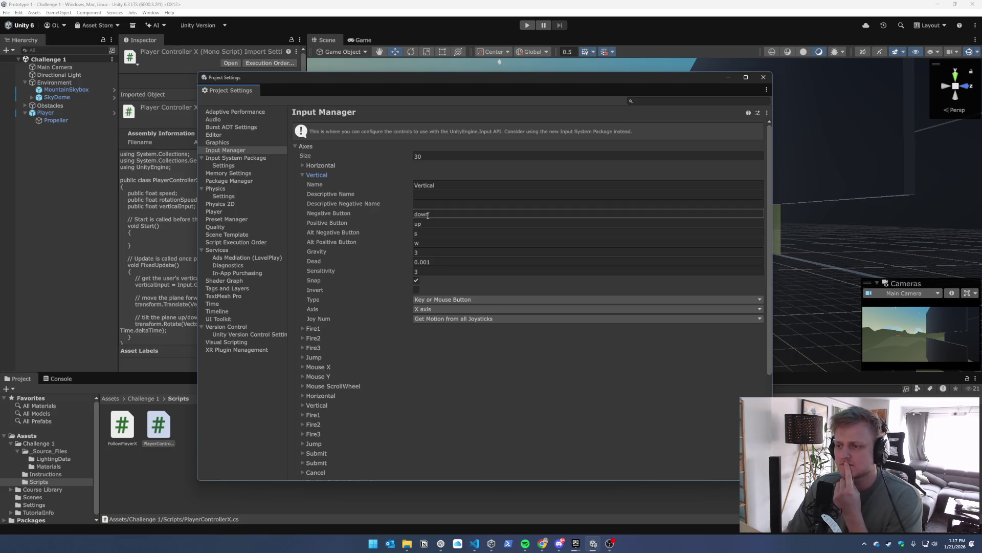
left_click(765, 77)
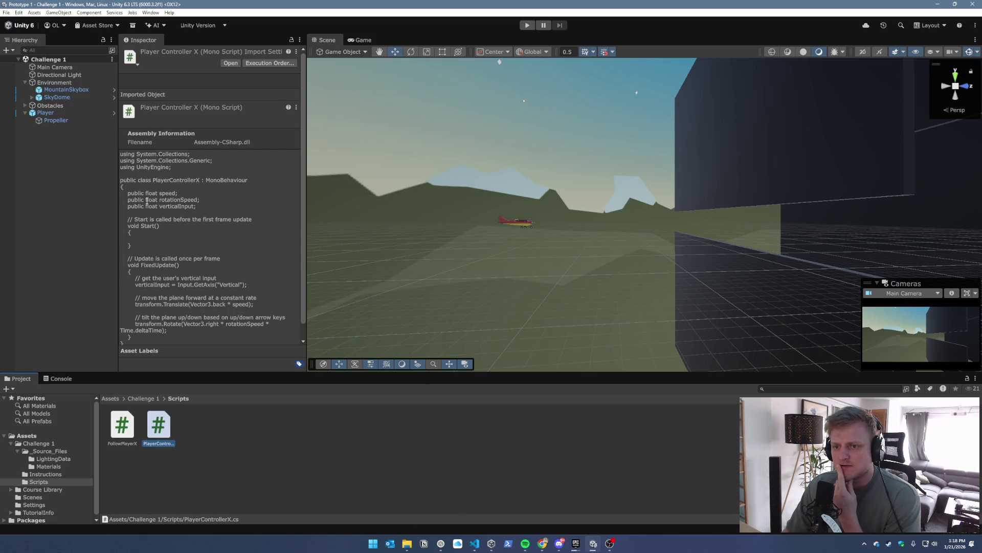
Change Vector3.back to Vector3.forward on line 24 of PlayerControllerX.cs and save
left_click(475, 543)
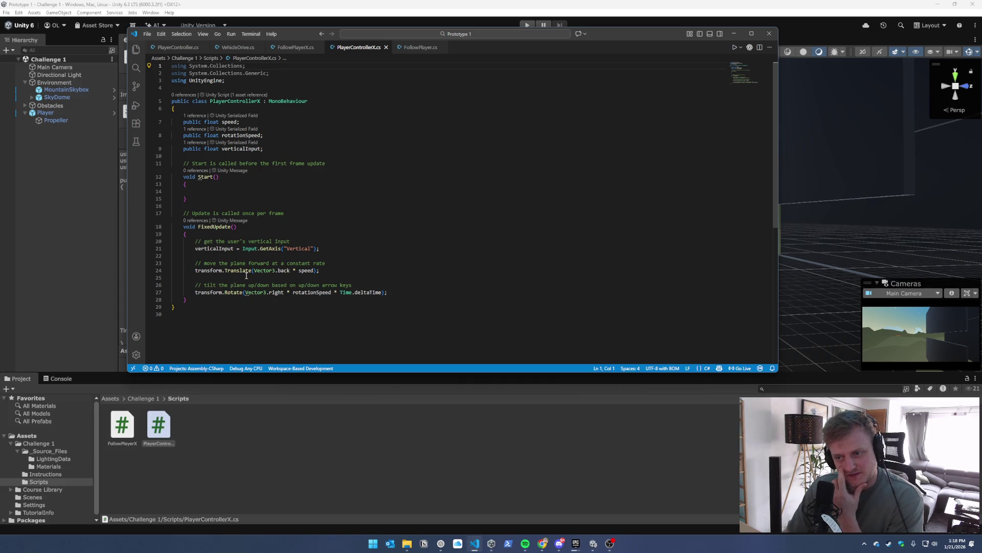
double_click(284, 270)
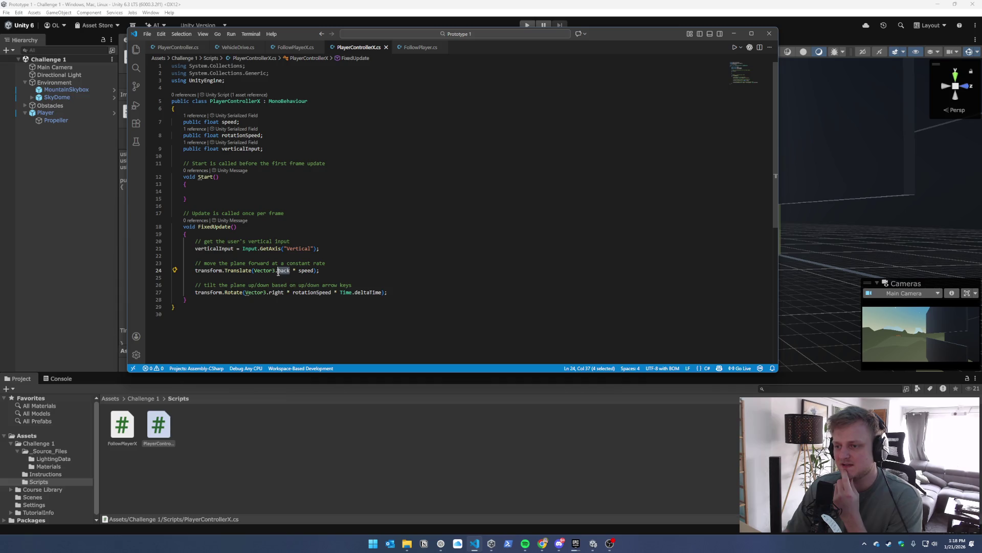
key("BackSpace")
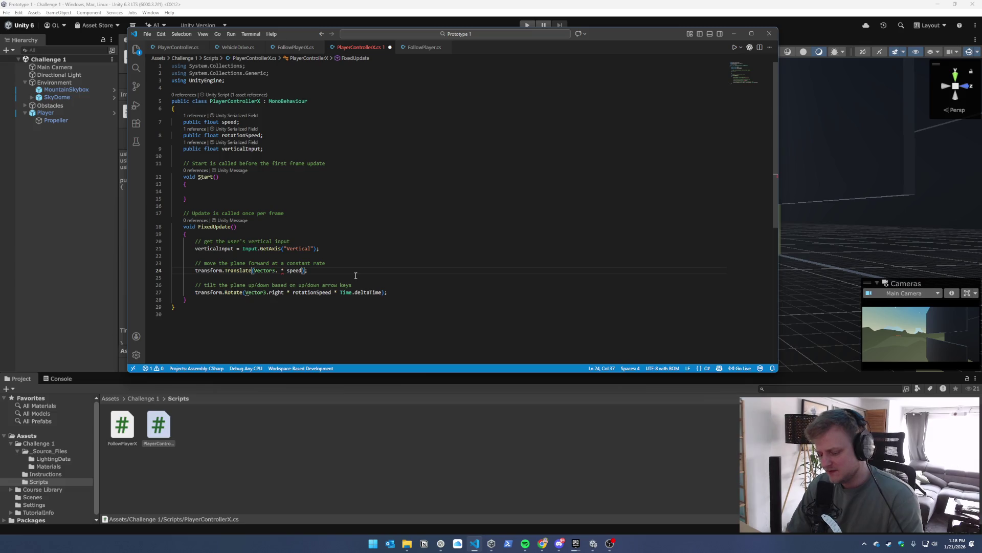
key("BackSpace")
type("(")
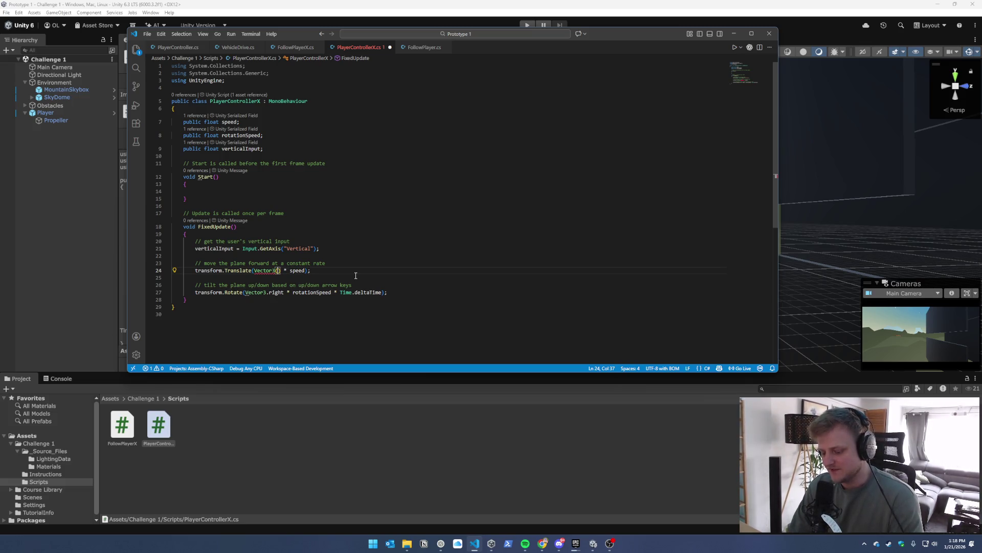
key("BackSpace")
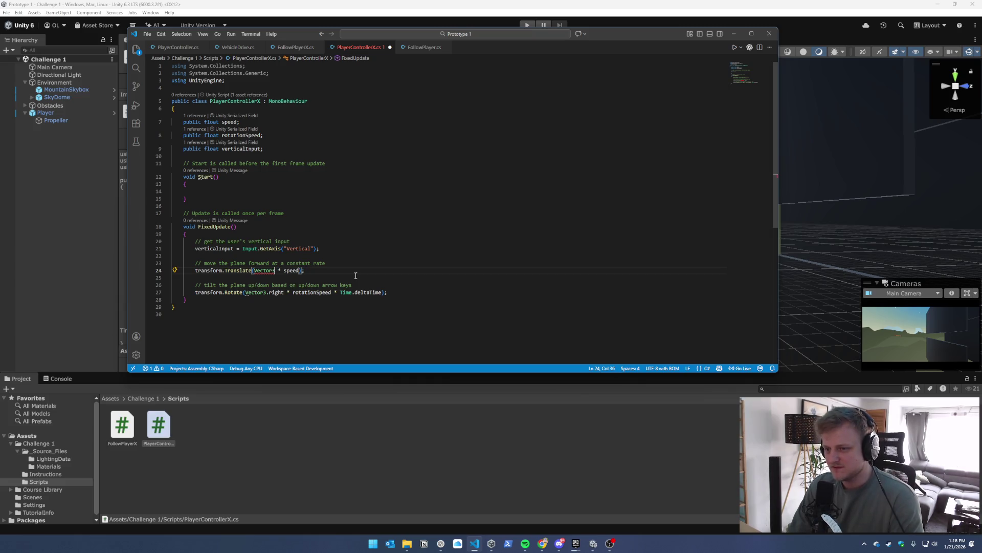
type(".")
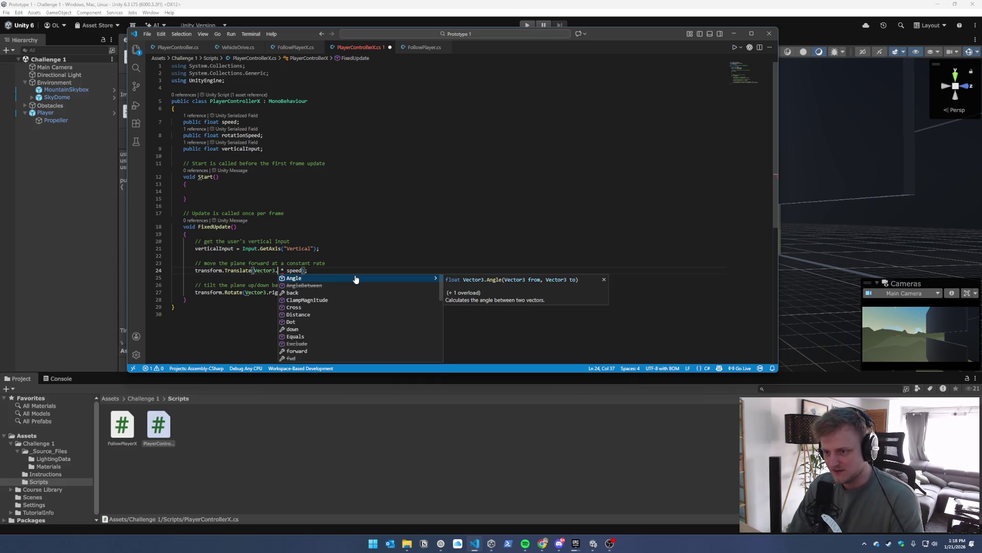
type("forw")
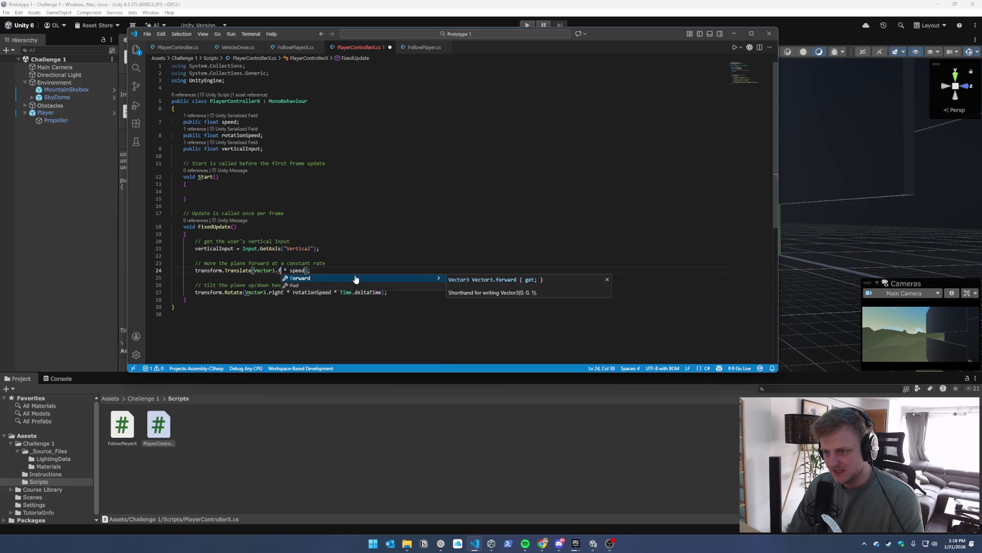
key("Tab")
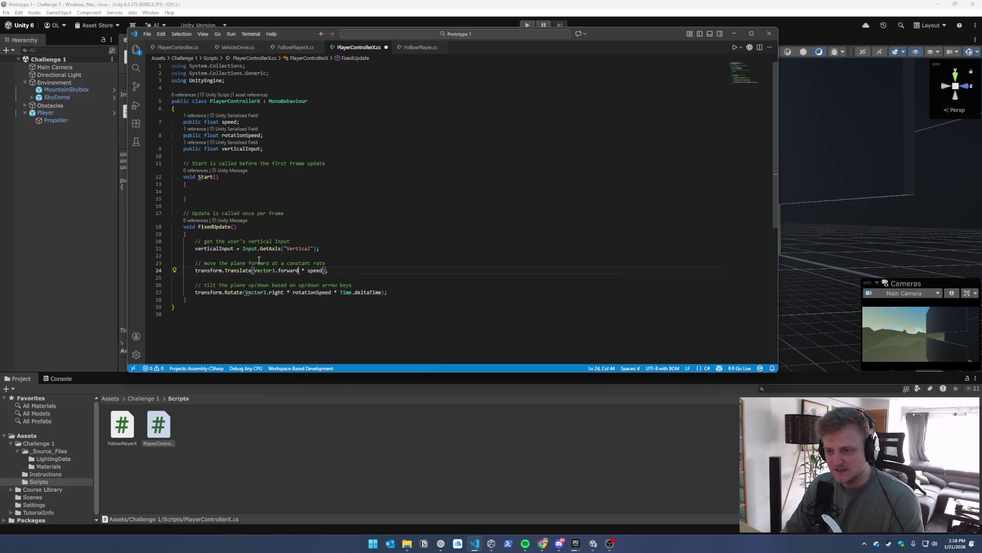
key("ctrl+s")
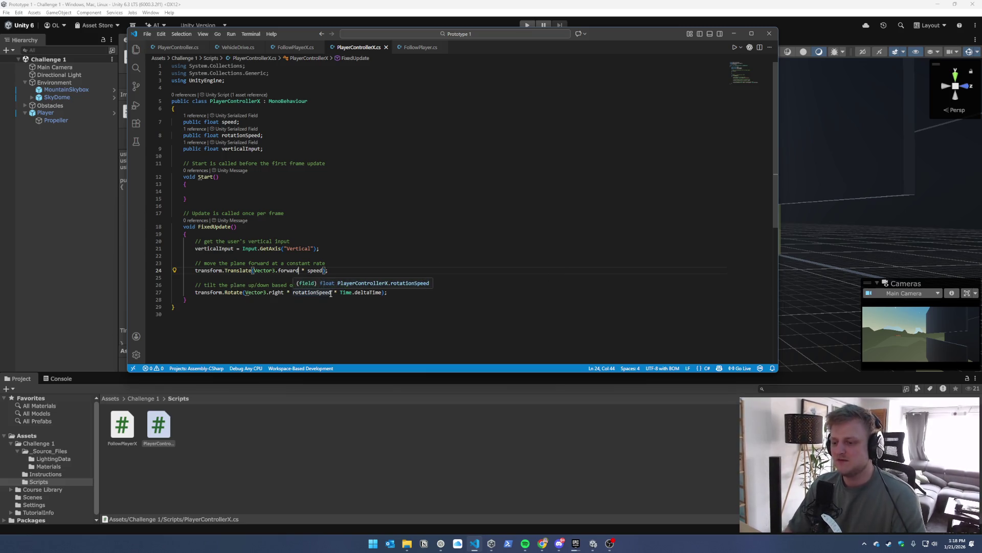
left_click_drag(298, 270, 255, 271)
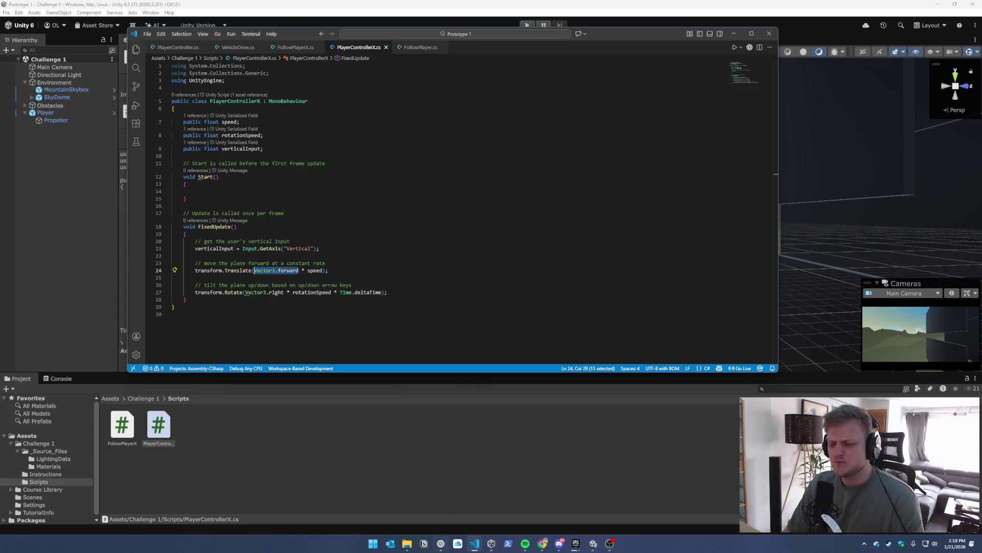
left_click(335, 275)
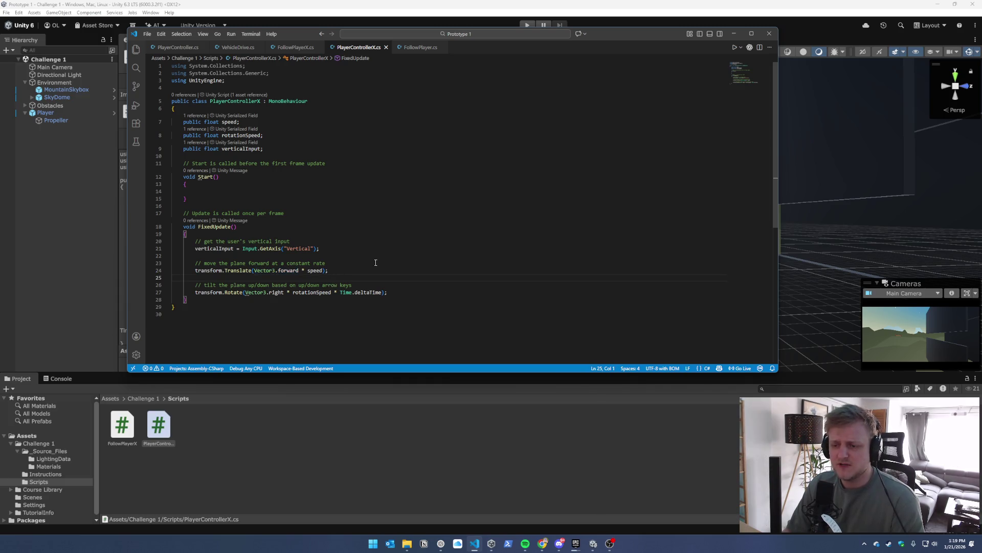
left_click(767, 6)
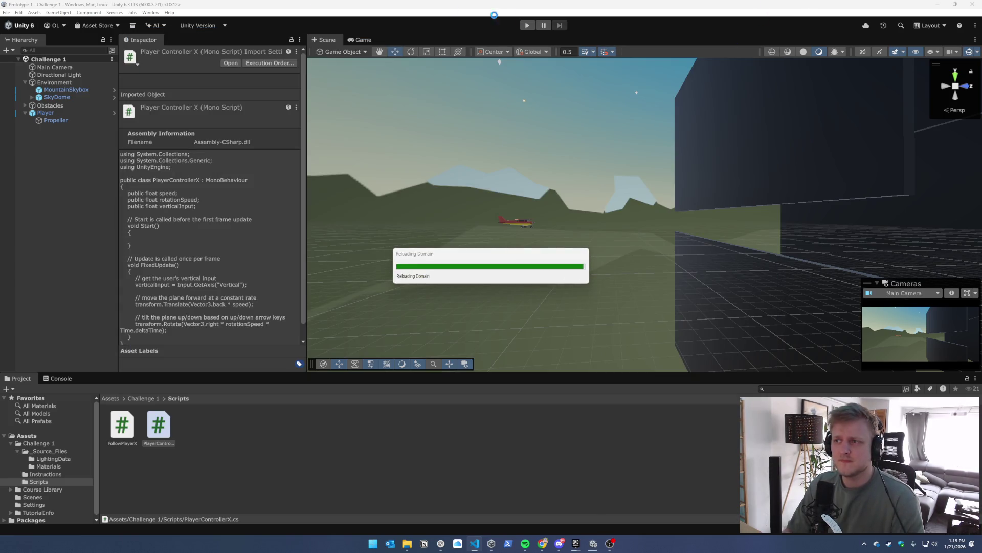
Play-test the forward-flying plane, then bring PlayerControllerX.cs back up
left_click(527, 25)
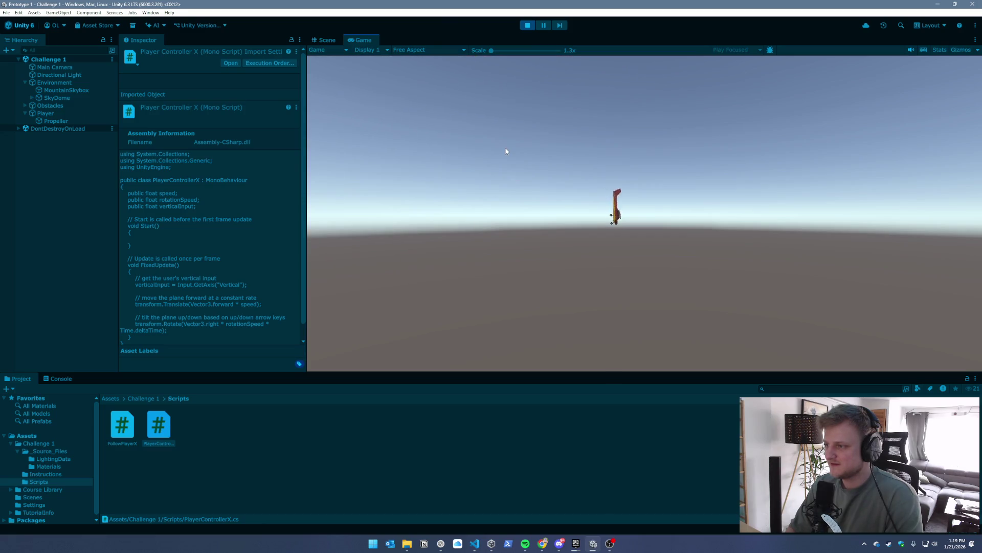
left_click(527, 25)
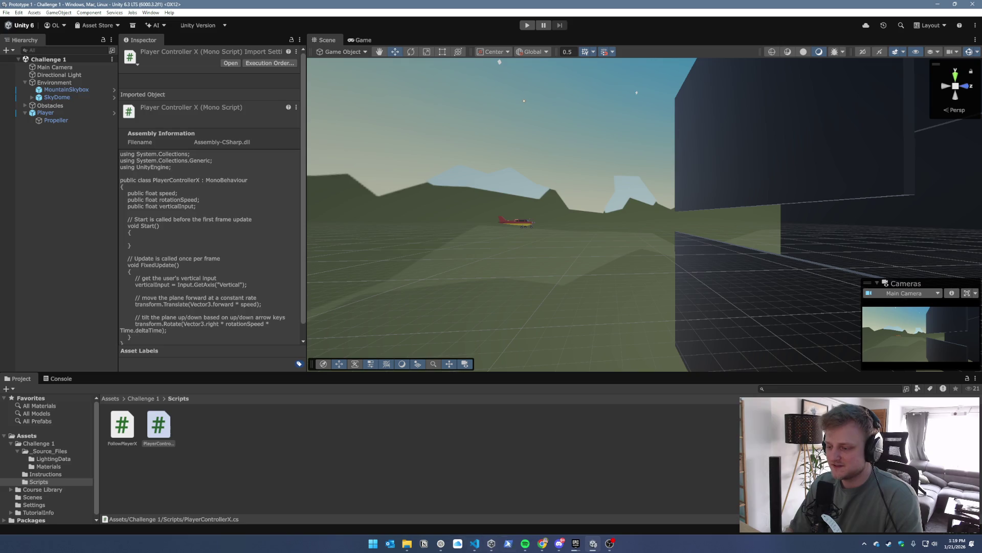
mouse_move(546, 544)
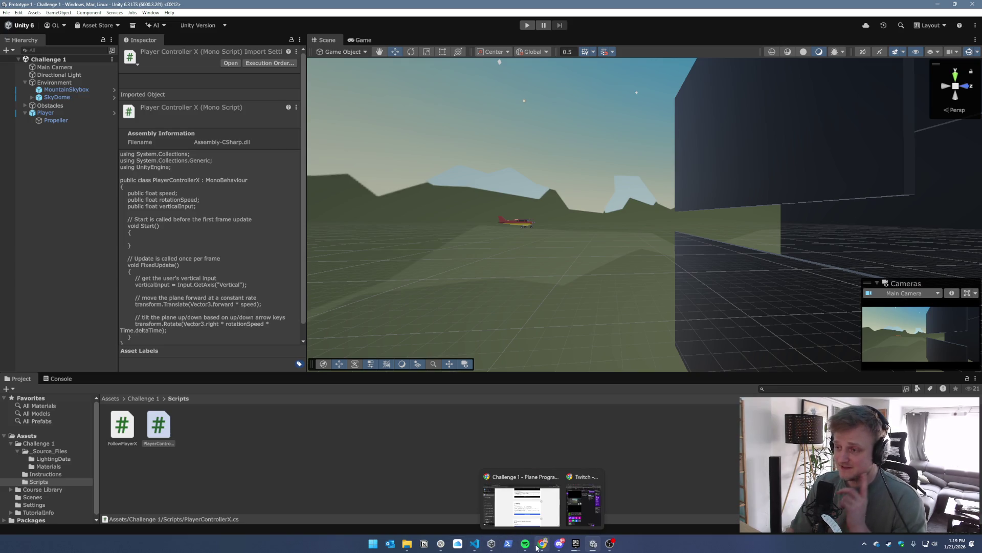
left_click(475, 543)
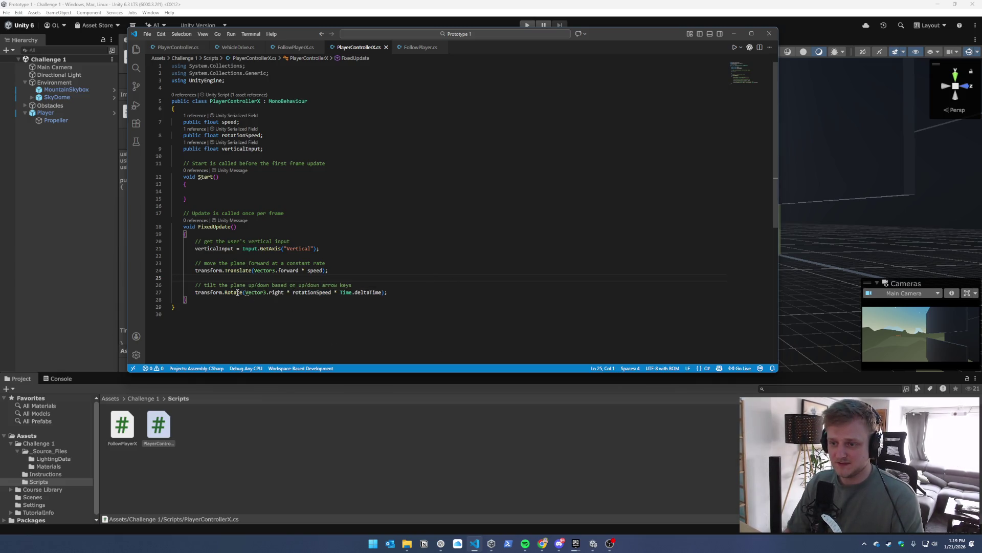
left_click(350, 313)
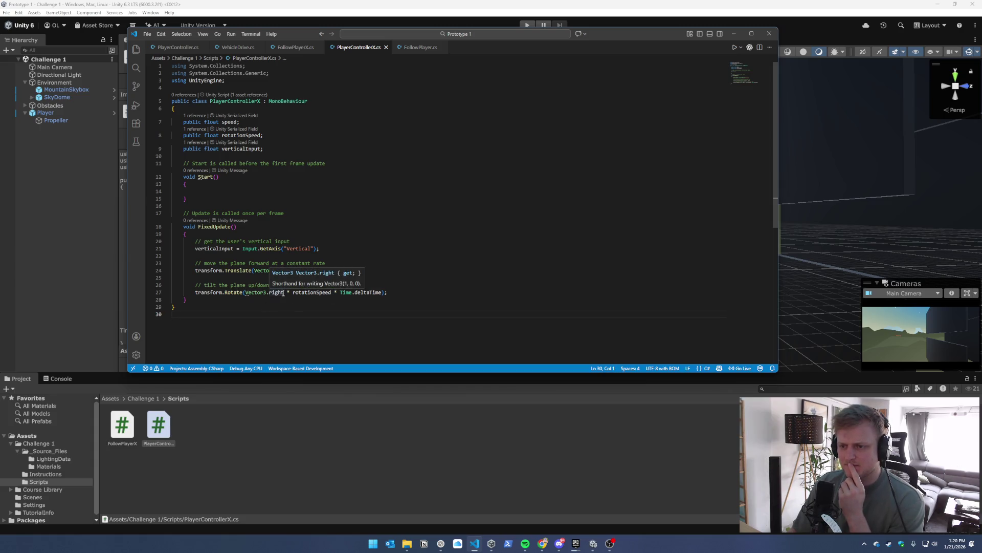
left_click_drag(284, 293, 244, 293)
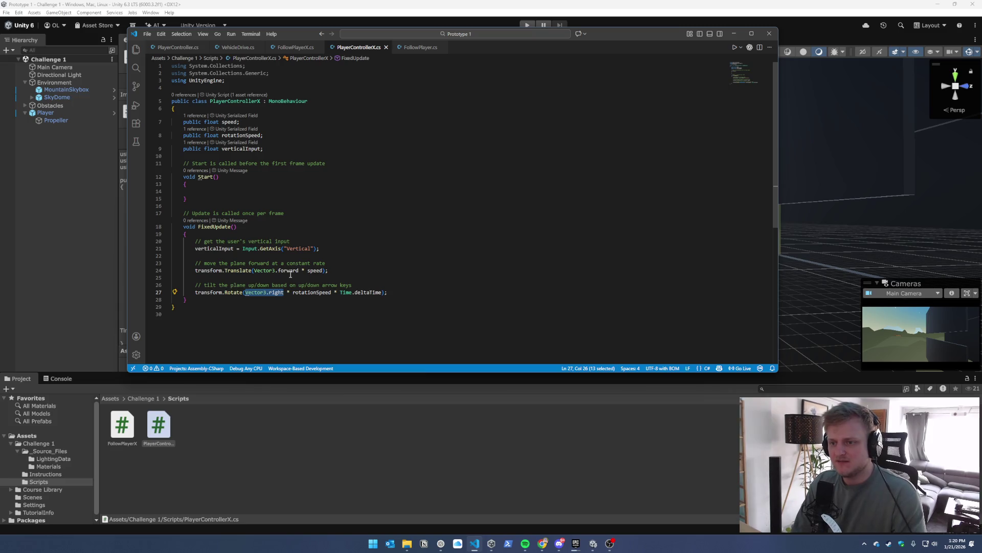
type("verti")
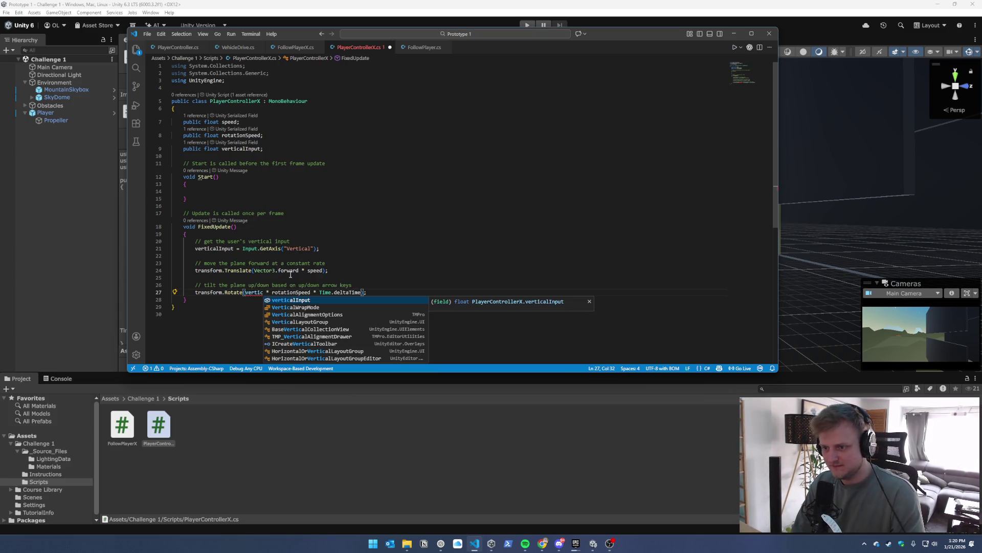
key("Tab")
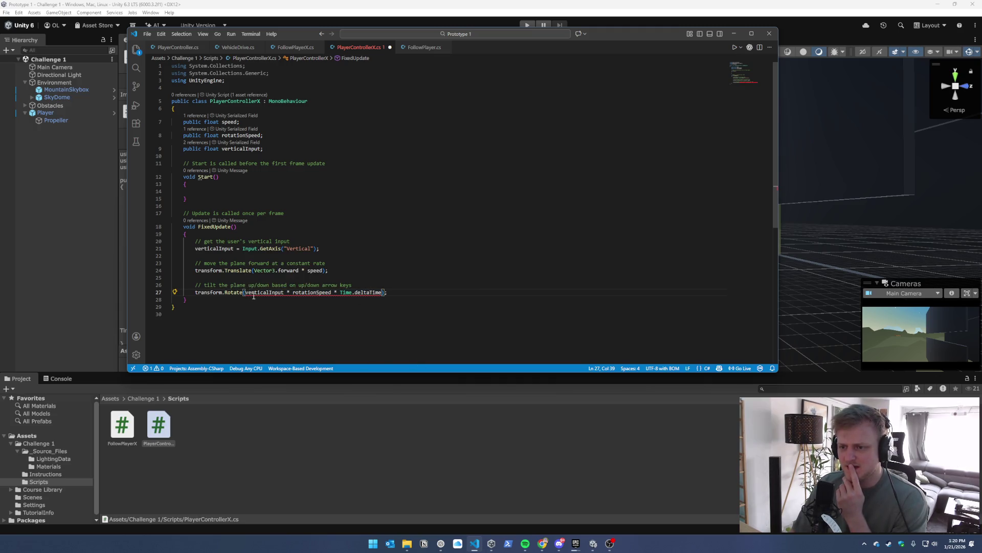
mouse_move(231, 293)
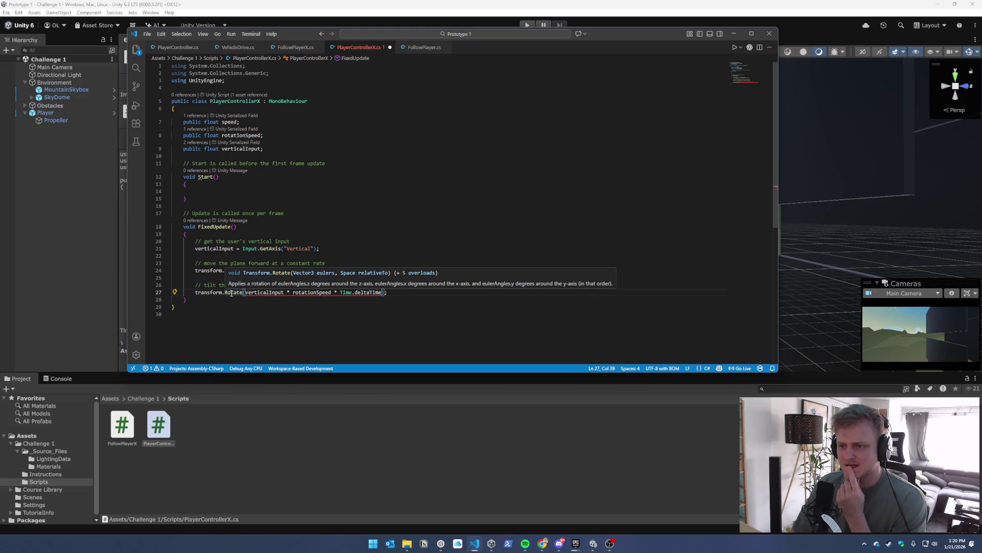
key("BackSpace")
key("BackSpace")
key("BackSpace")
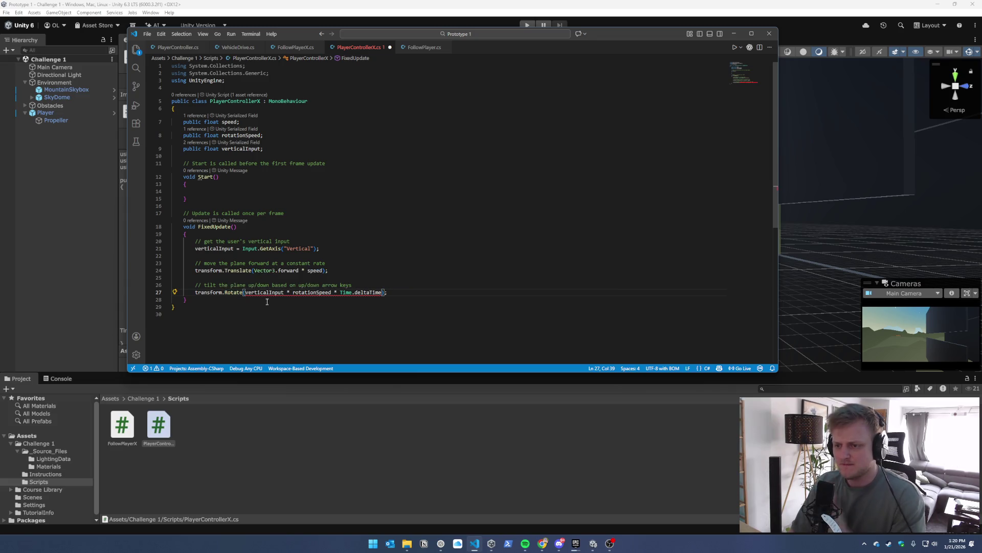
key("ctrl+z")
key("ctrl+z")
key("ctrl+s")
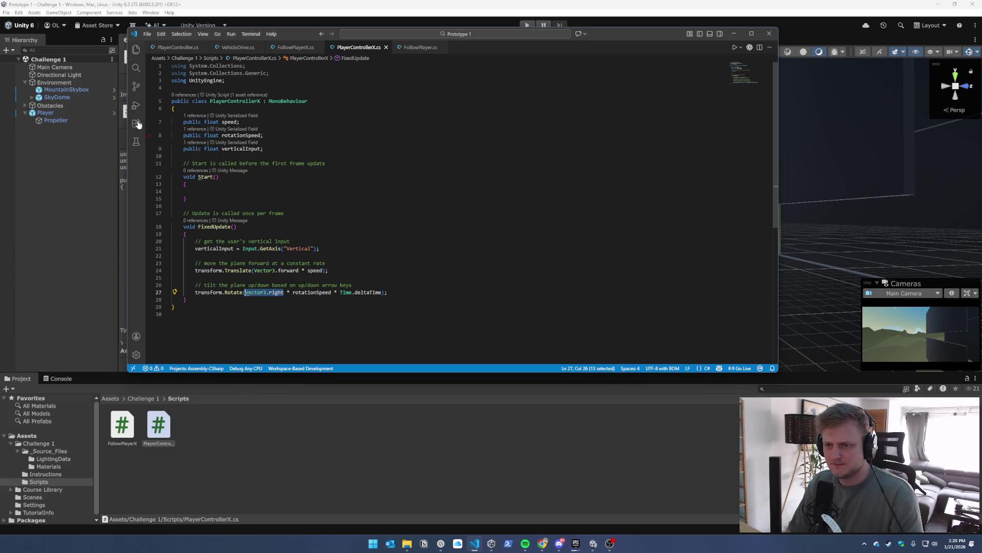
On the Player, set Player Controller X Speed from 15 to 7 and Rotation Speed to 50
left_click(246, 437)
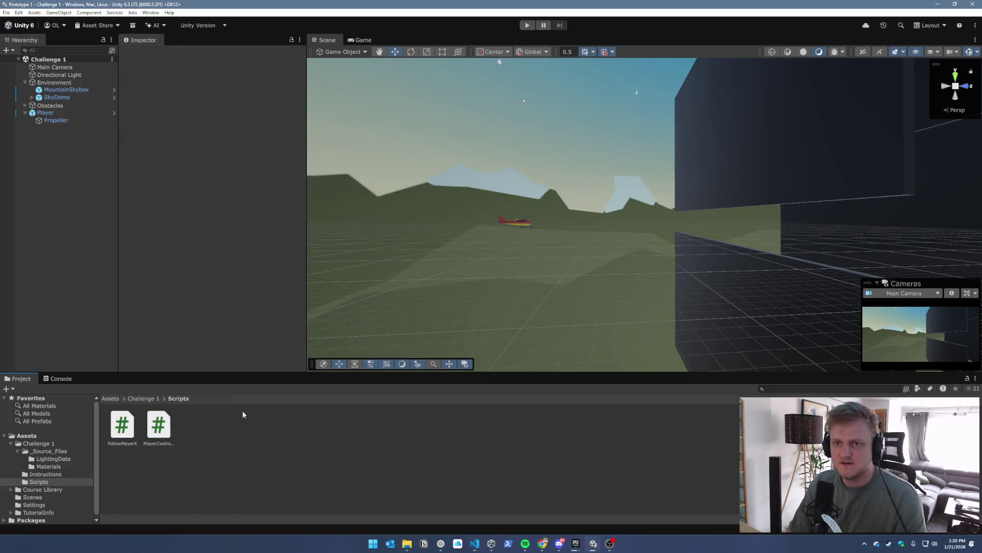
left_click(45, 113)
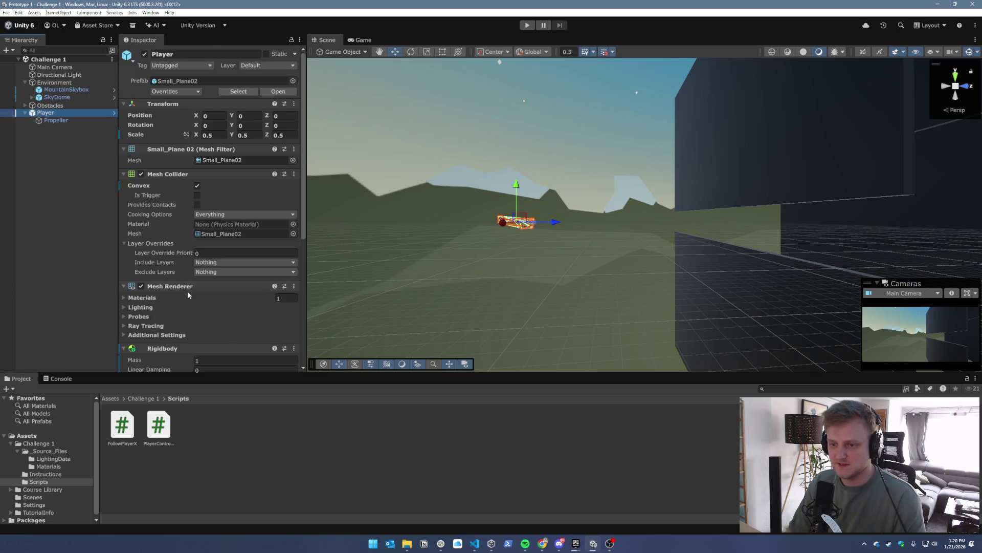
scroll(188, 295, "down", 3)
scroll(194, 262, "down", 1)
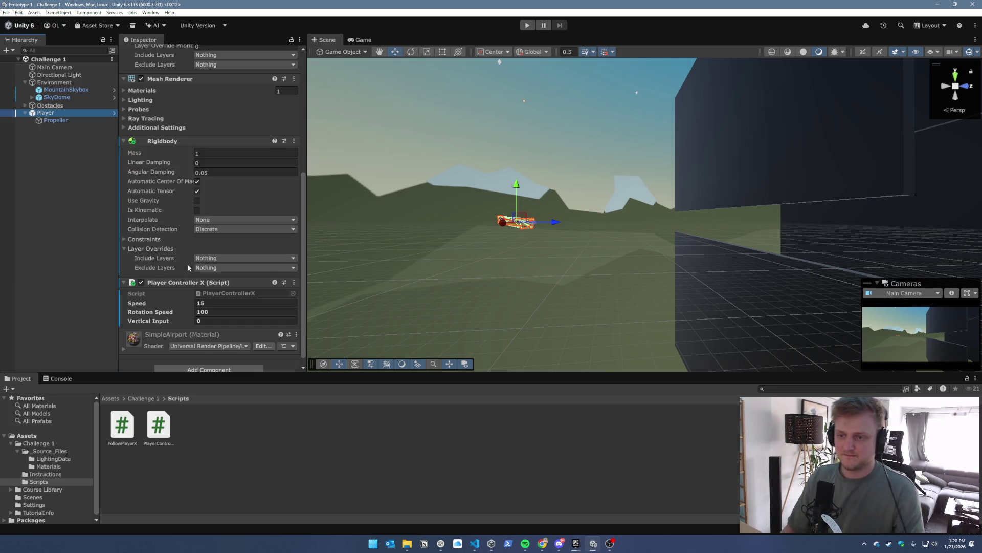
scroll(191, 265, "down", 1)
left_click(213, 293)
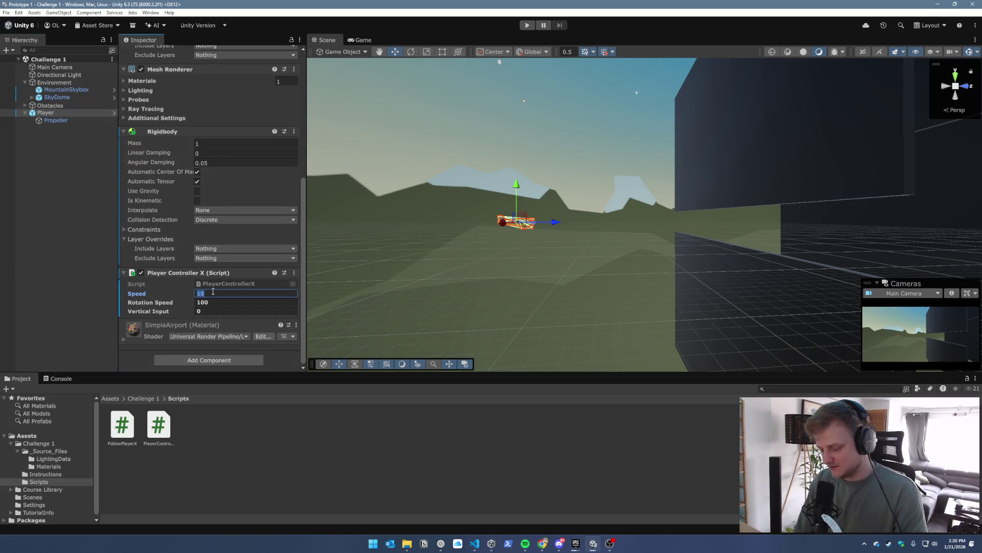
type("7")
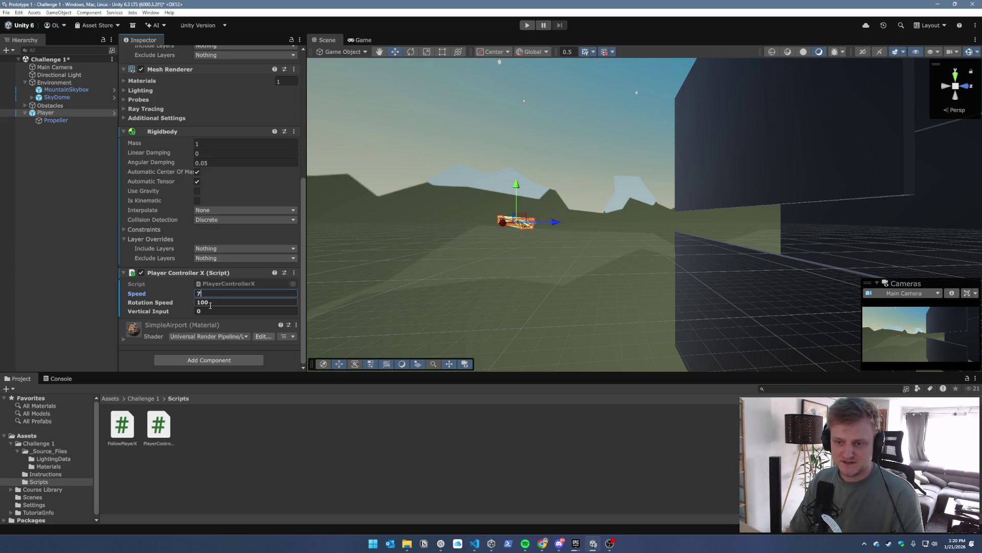
left_click(210, 302)
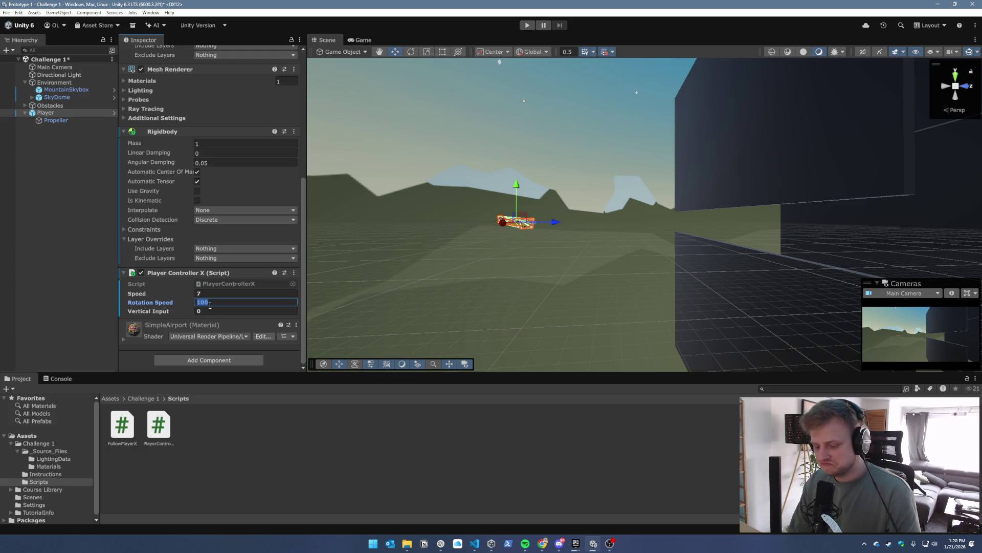
type("50")
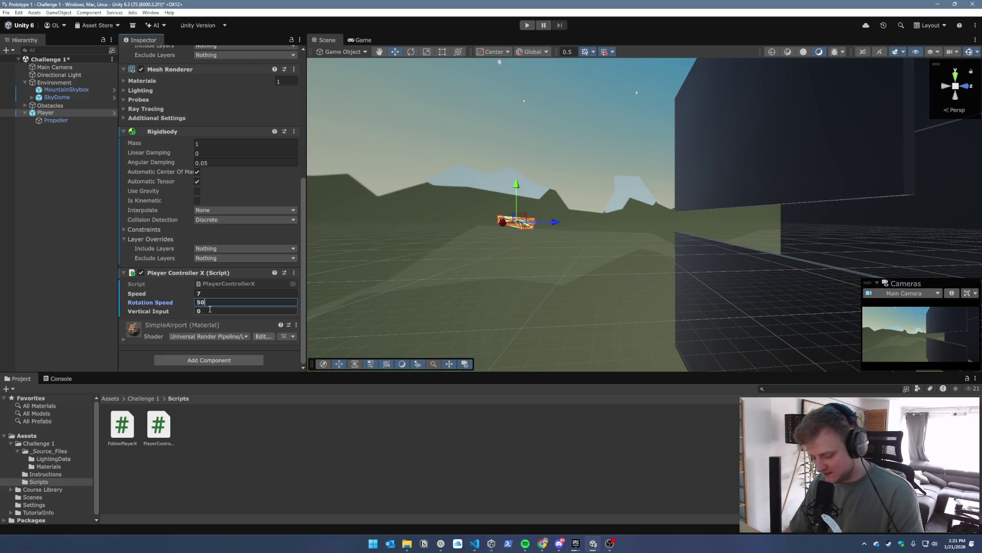
key("Return")
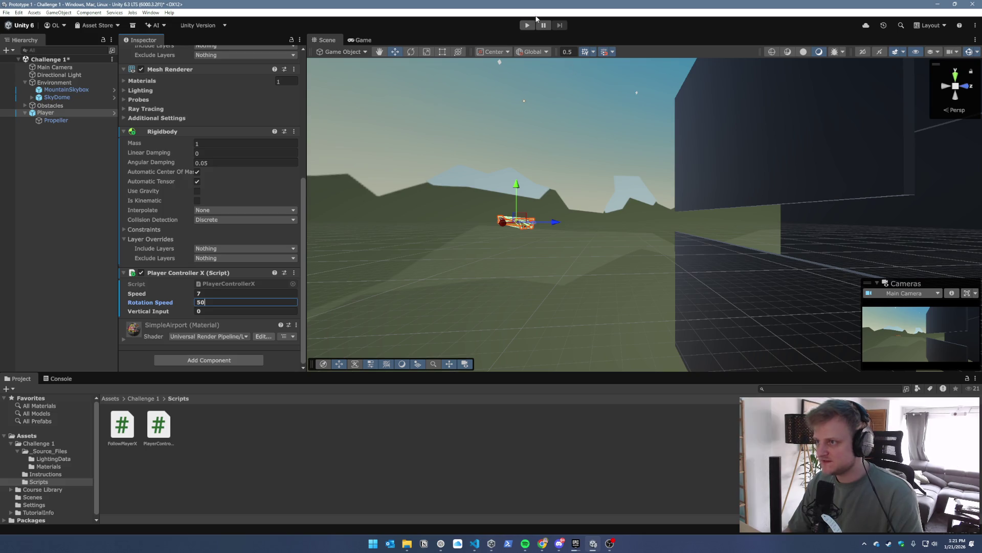
Play-test the tuned plane, pitching it with the Down arrow, then return to PlayerControllerX.cs
left_click(527, 25)
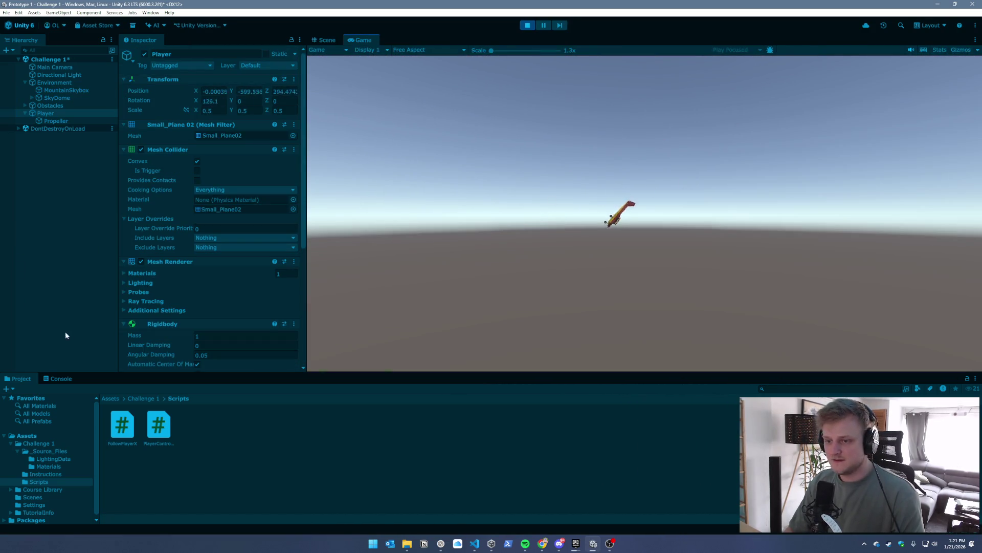
scroll(173, 344, "down", 5)
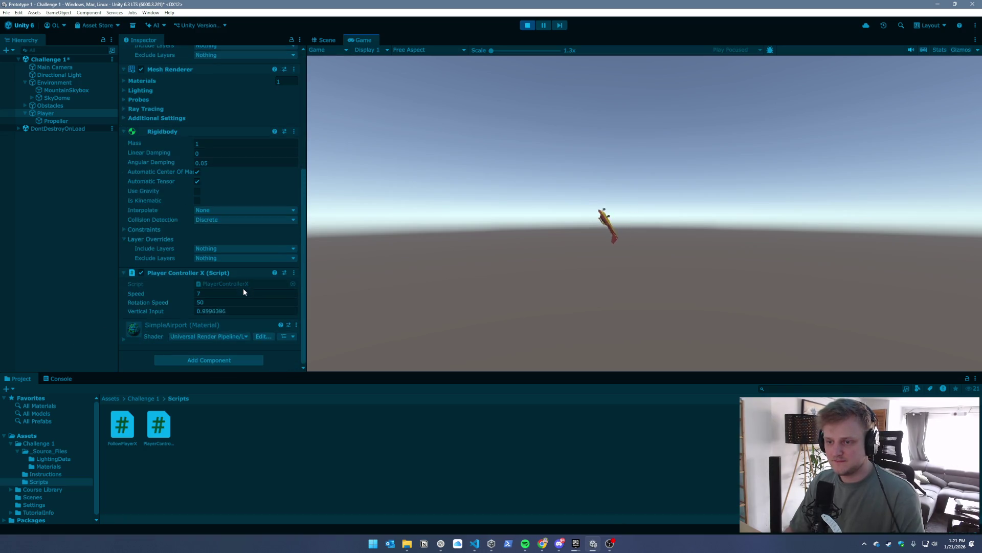
key("Down")
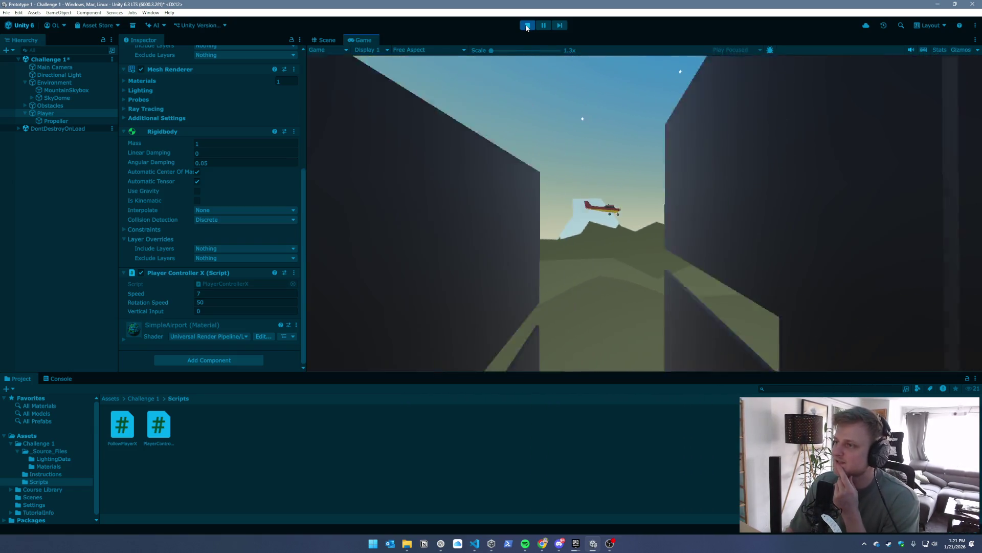
left_click(527, 25)
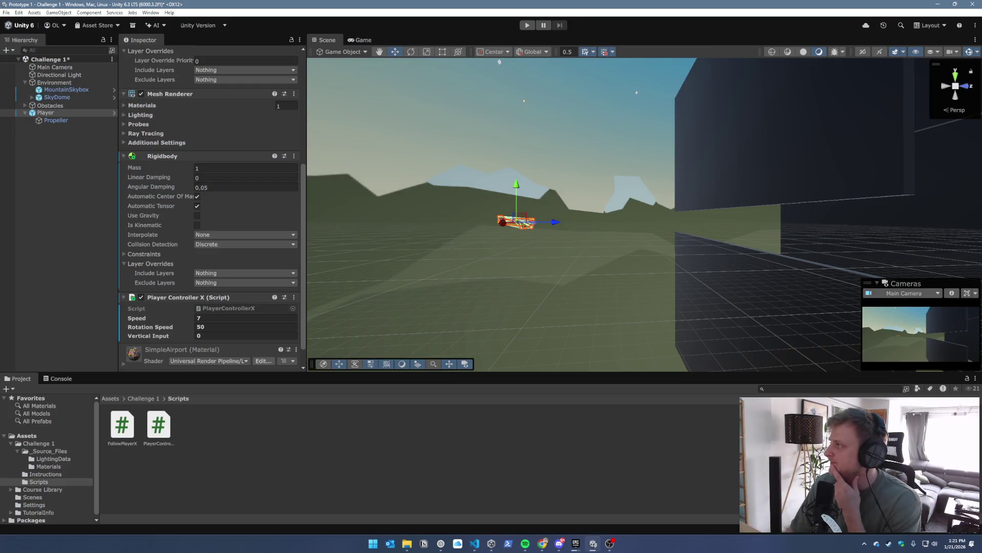
key("alt+Tab")
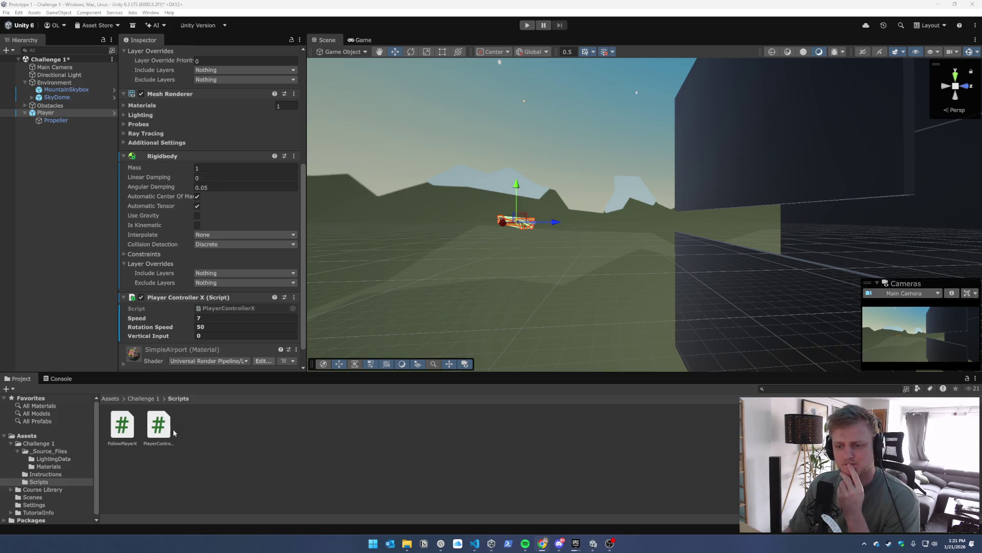
left_click(475, 543)
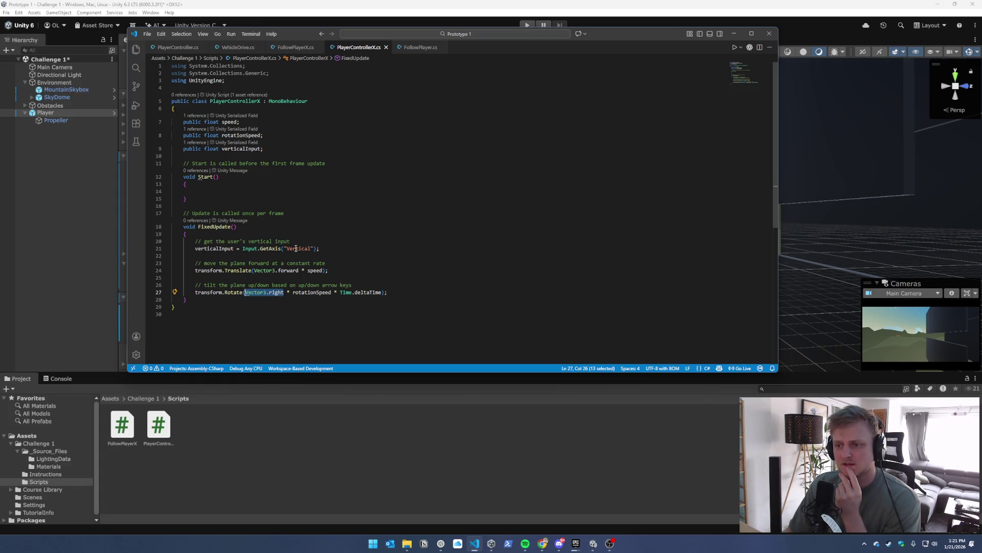
Look through PlayerController.cs, FollowPlayer.cs and PlayerControllerX.cs, moving FollowPlayer.cs to the first tab
mouse_move(227, 249)
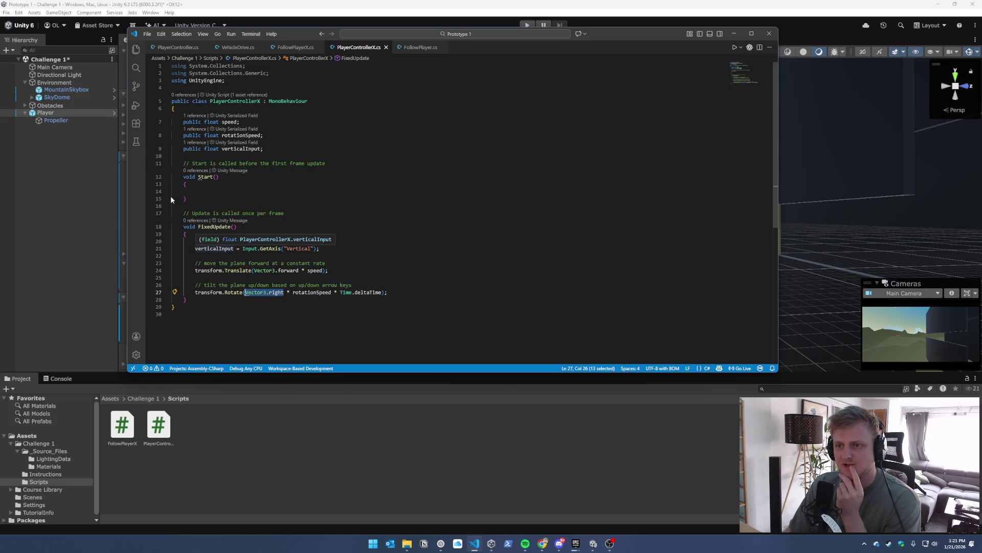
left_click_drag(219, 149, 205, 150)
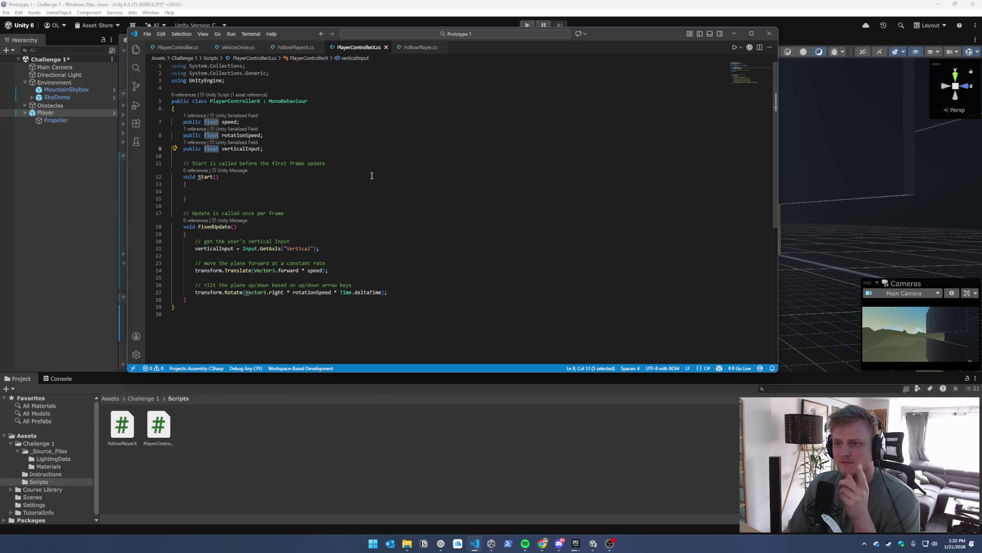
left_click(170, 48)
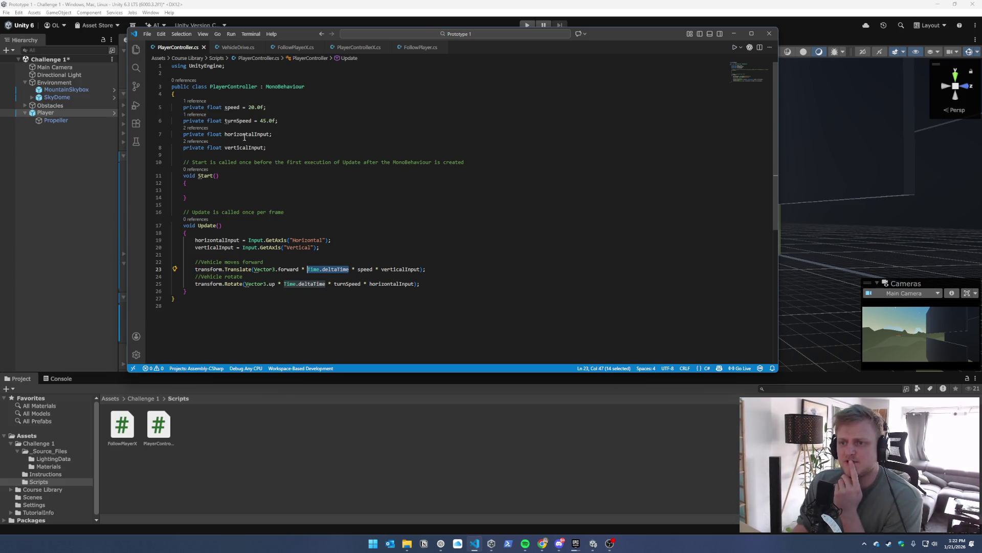
left_click(421, 48)
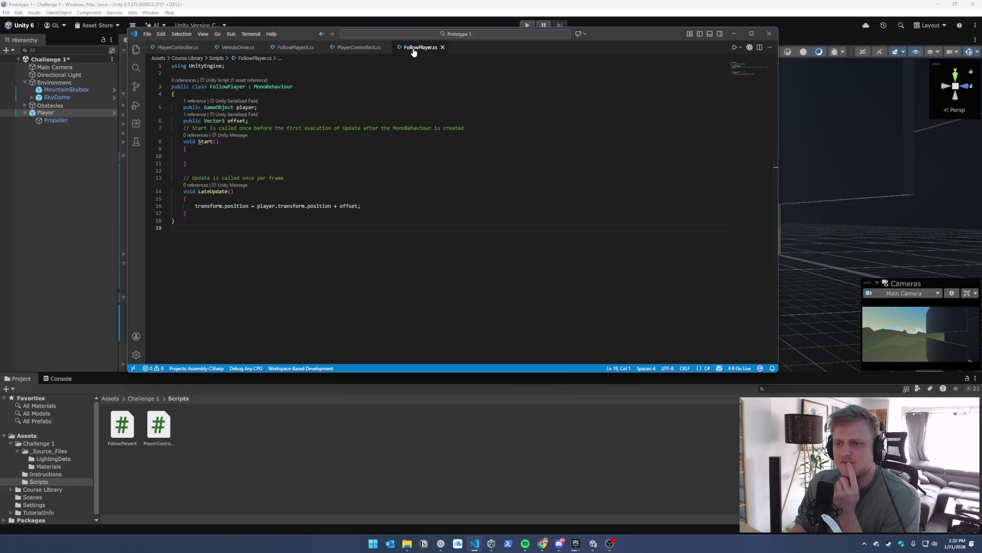
left_click(361, 51)
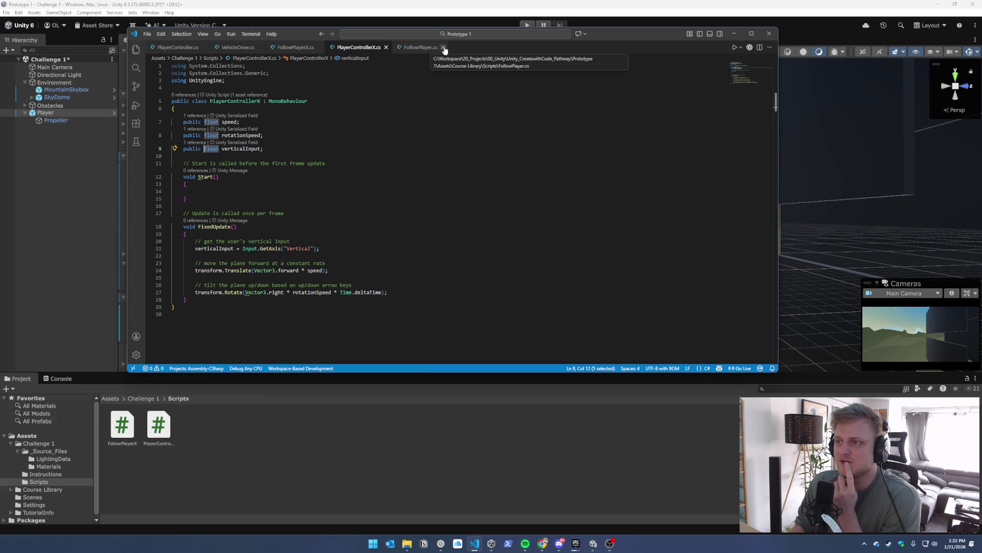
left_click_drag(435, 48, 151, 52)
left_click(417, 49)
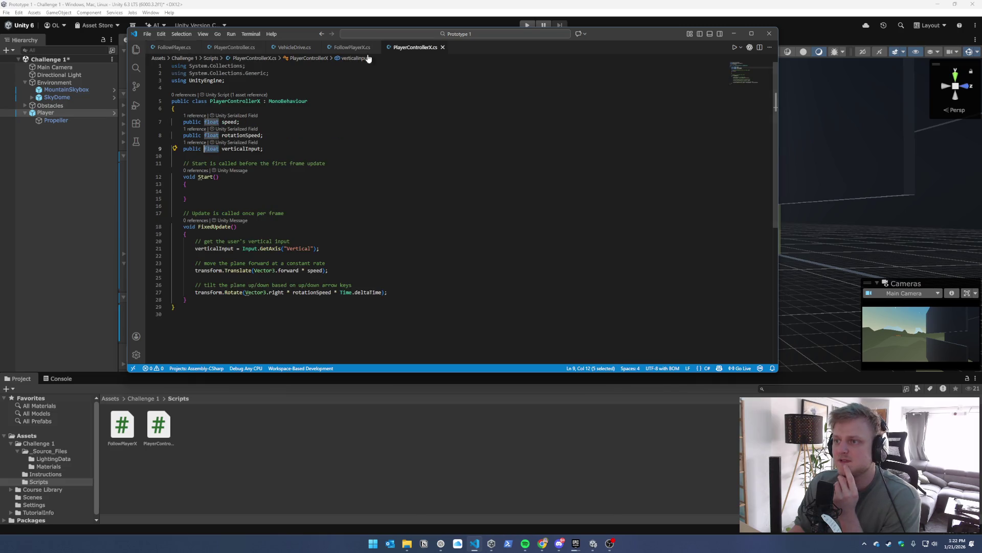
left_click(307, 227)
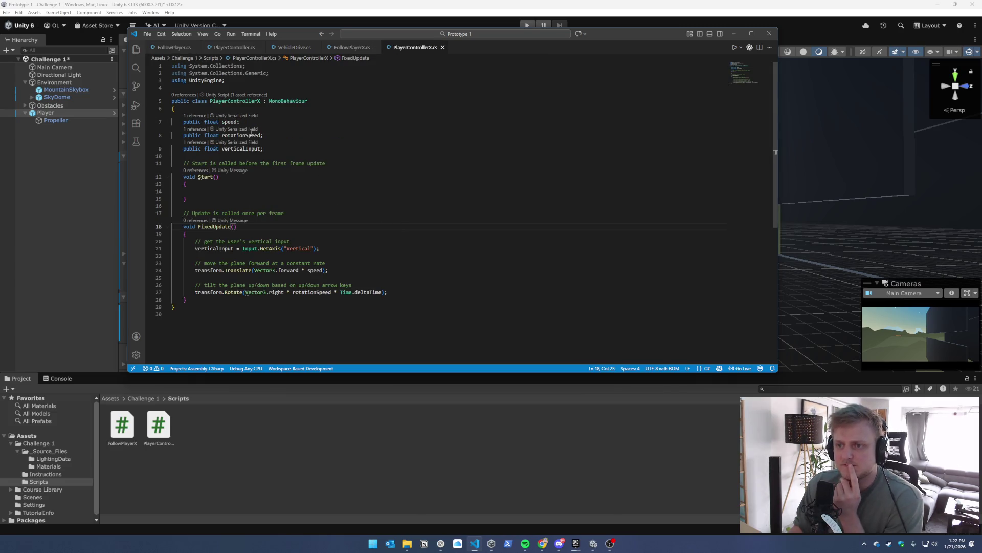
Compare PlayerControllerX's rotate line 27 with PlayerController.cs's Vector3.up rotation code
mouse_move(243, 137)
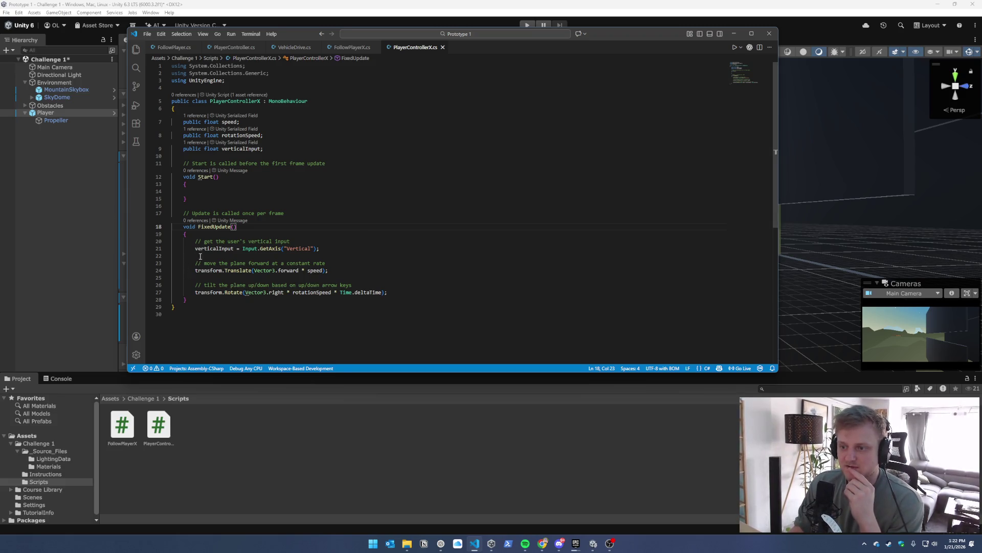
left_click(337, 292)
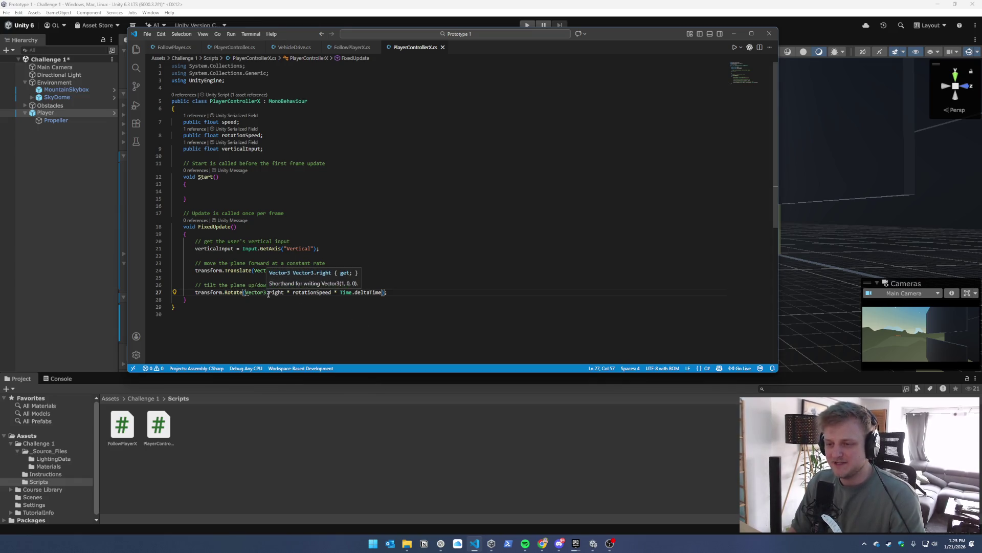
left_click(174, 48)
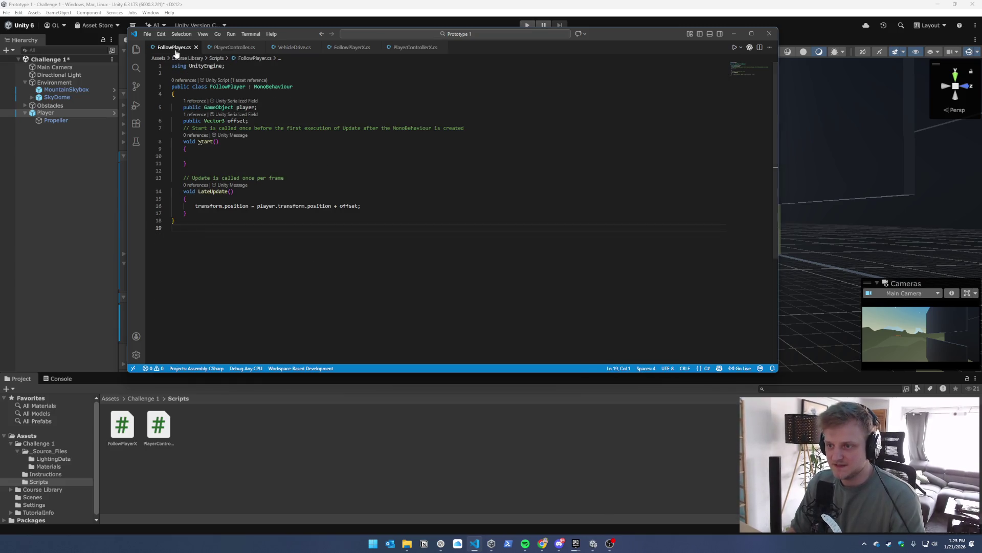
left_click(230, 51)
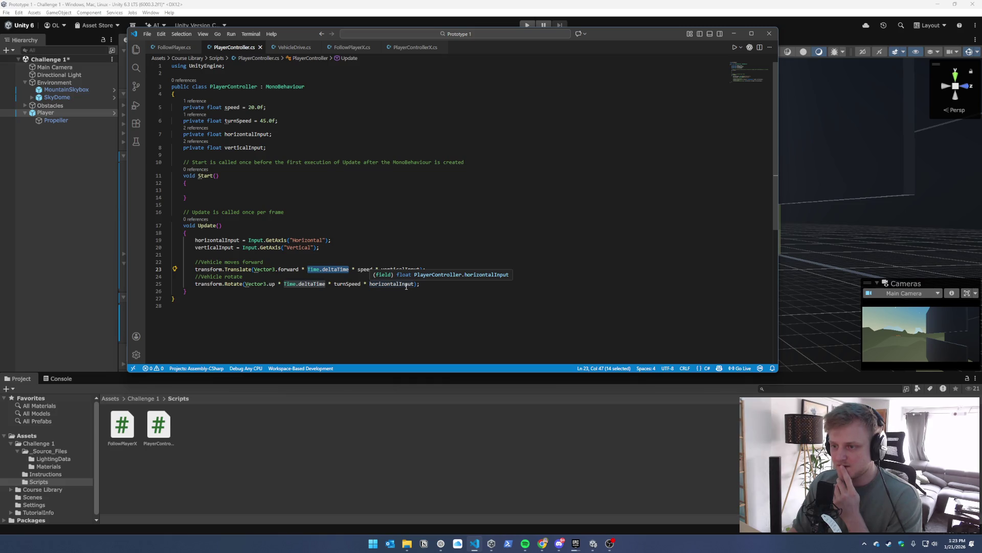
left_click(415, 48)
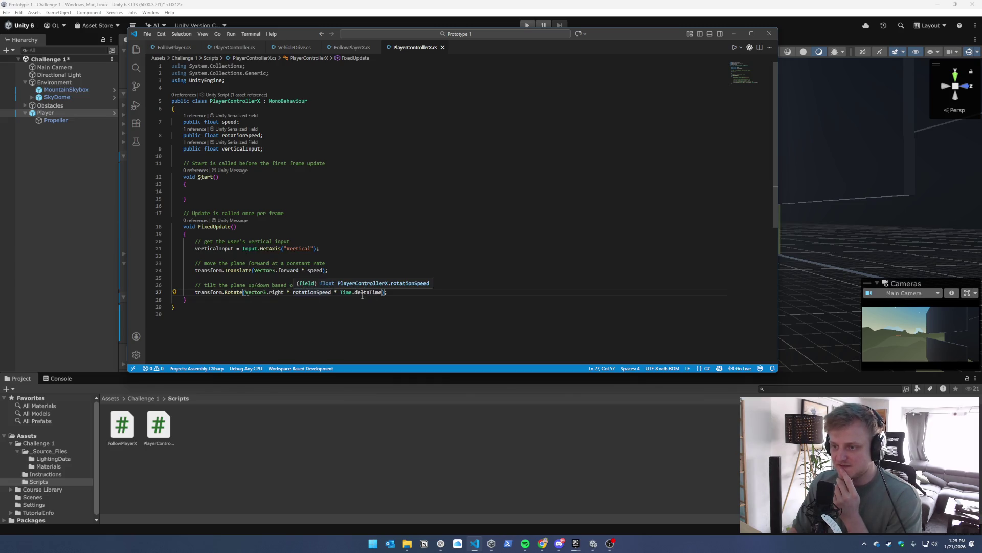
left_click(239, 48)
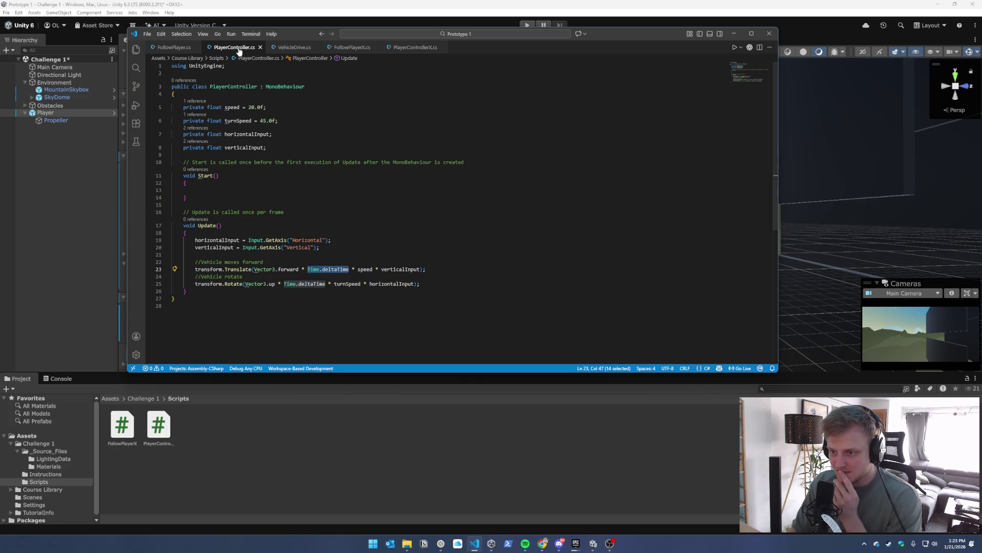
Add '* verticalInput' to the transform.Rotate call on line 27 of PlayerControllerX.cs so Unity recompiles it
left_click(415, 47)
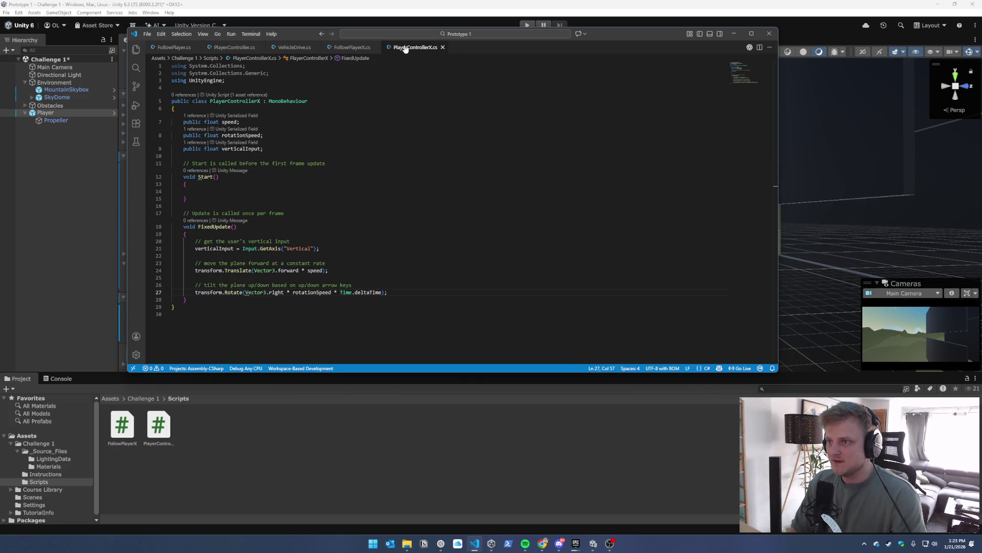
left_click(386, 291)
type(";")
type(" *")
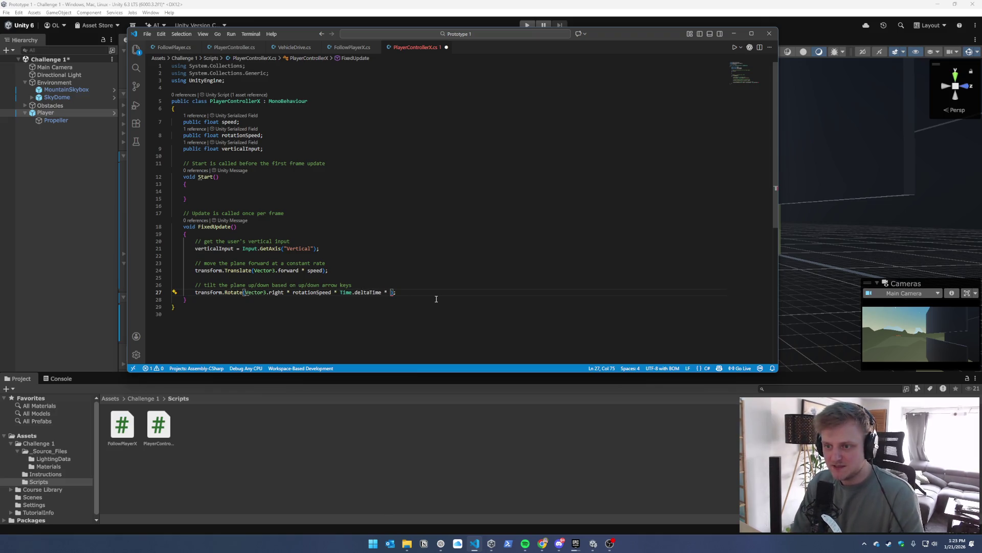
type("verti")
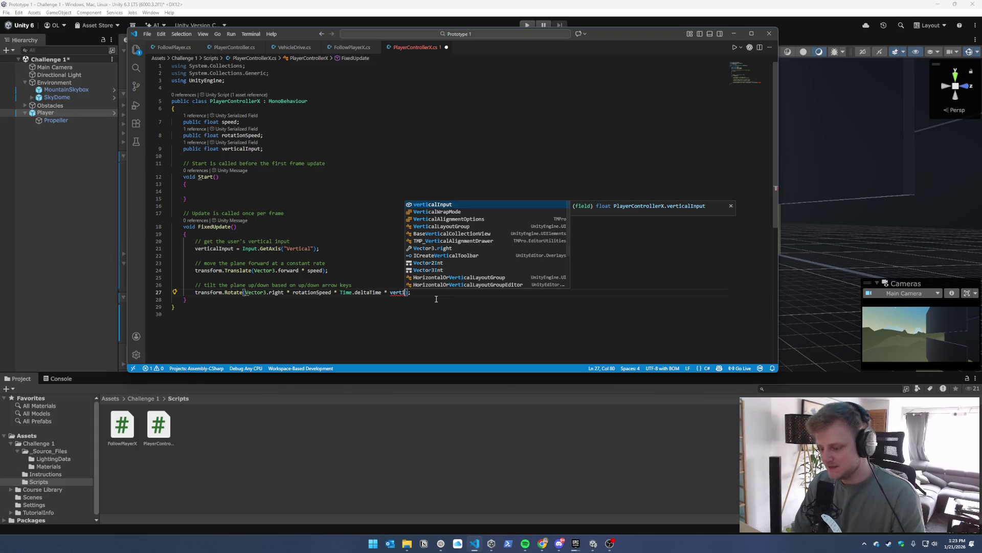
type("calInput")
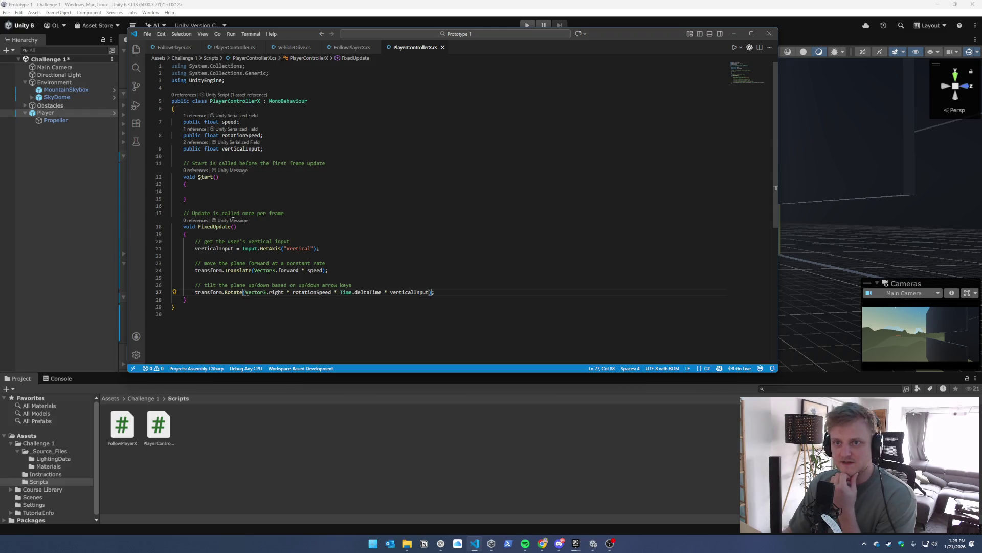
left_click(250, 2)
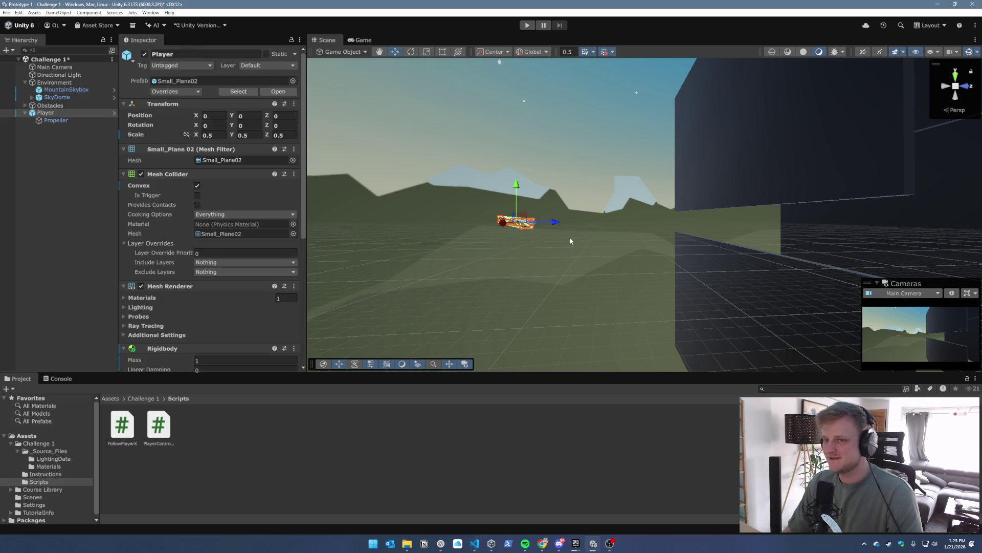
left_click(527, 26)
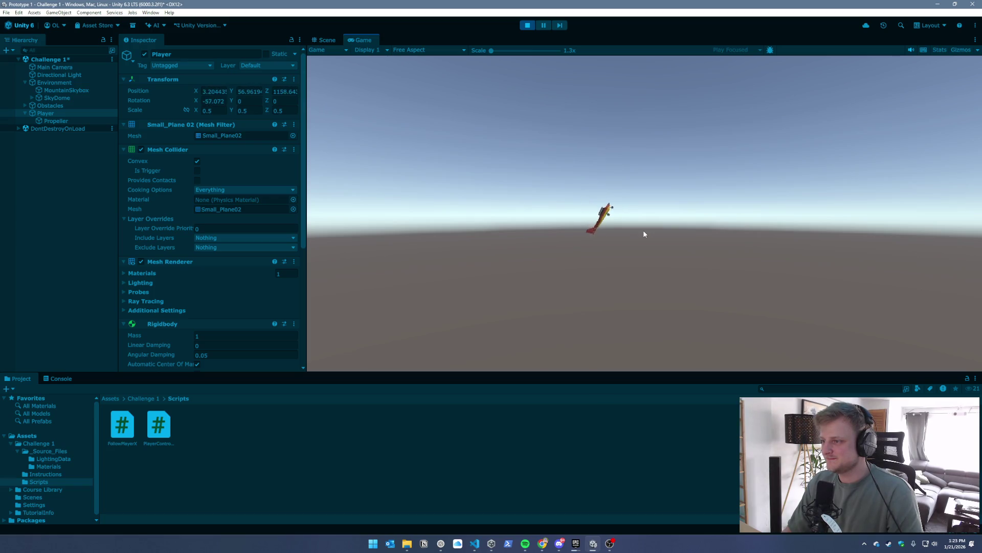
left_click(527, 25)
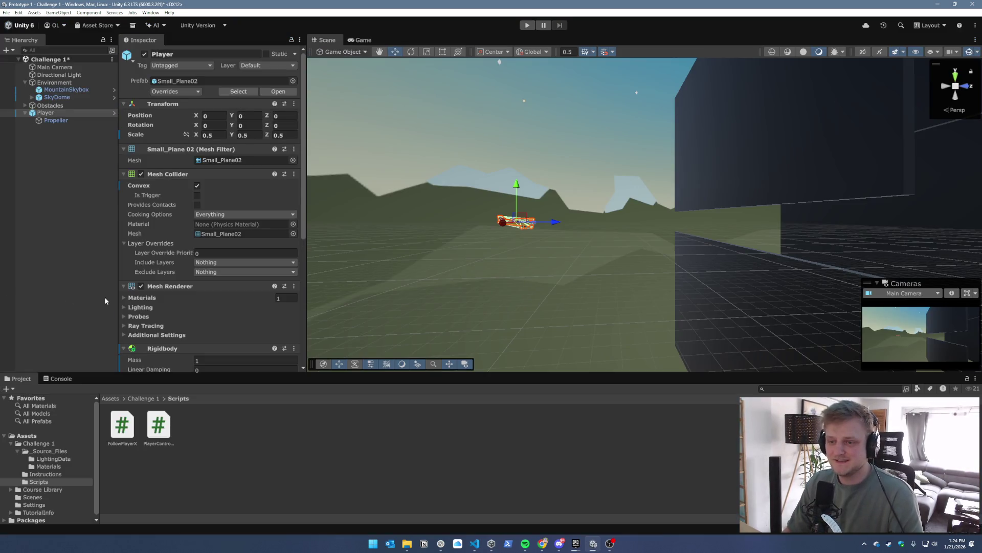
scroll(132, 305, "down", 5)
Enter Speed 1 and Rotation Speed 150 in Player Controller X, then run Play
left_click(197, 294)
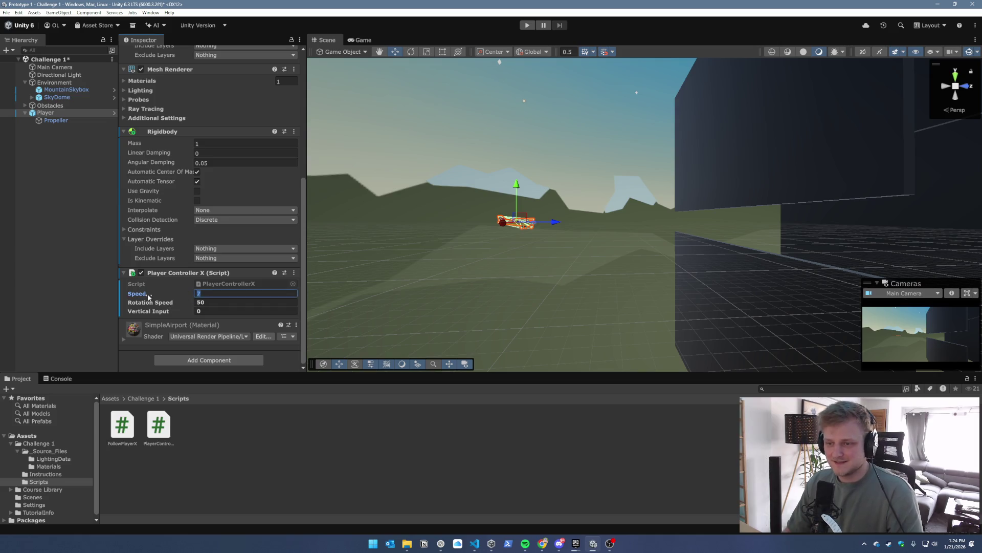
type("1")
key("Tab")
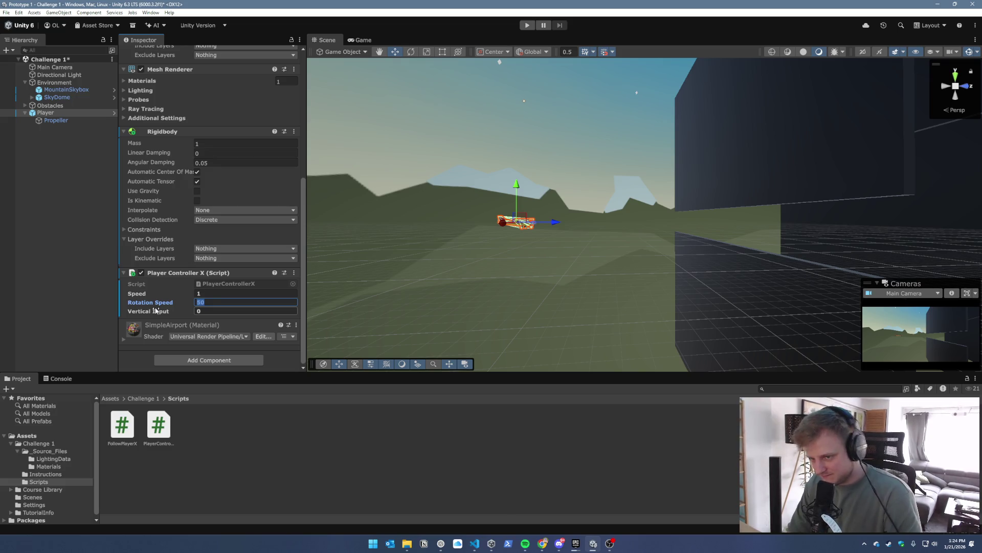
type("150")
key("ctrl+s")
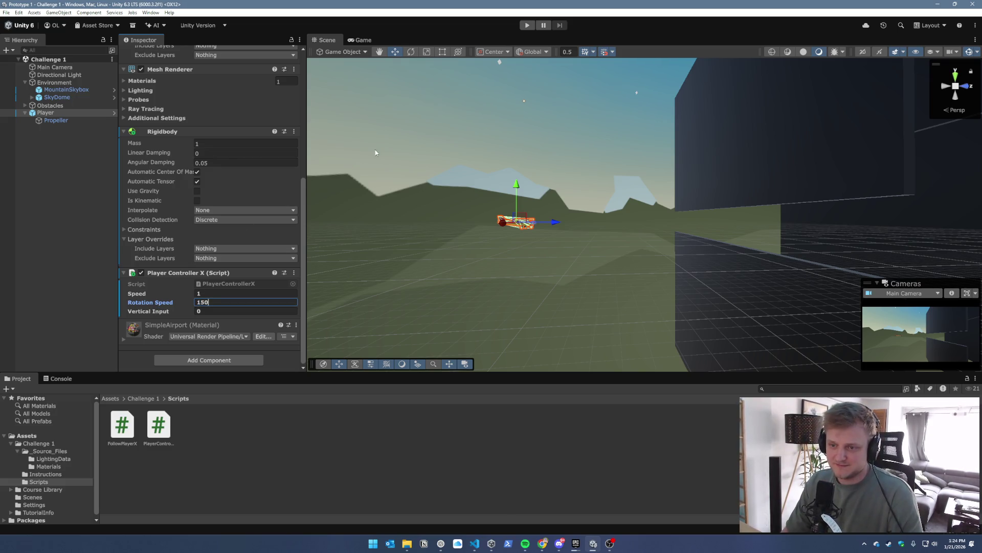
left_click(527, 25)
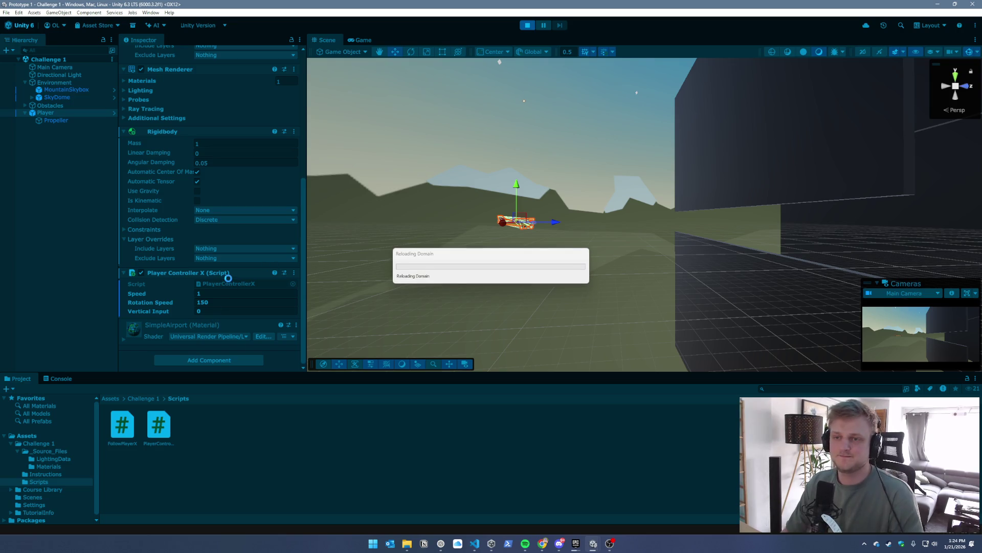
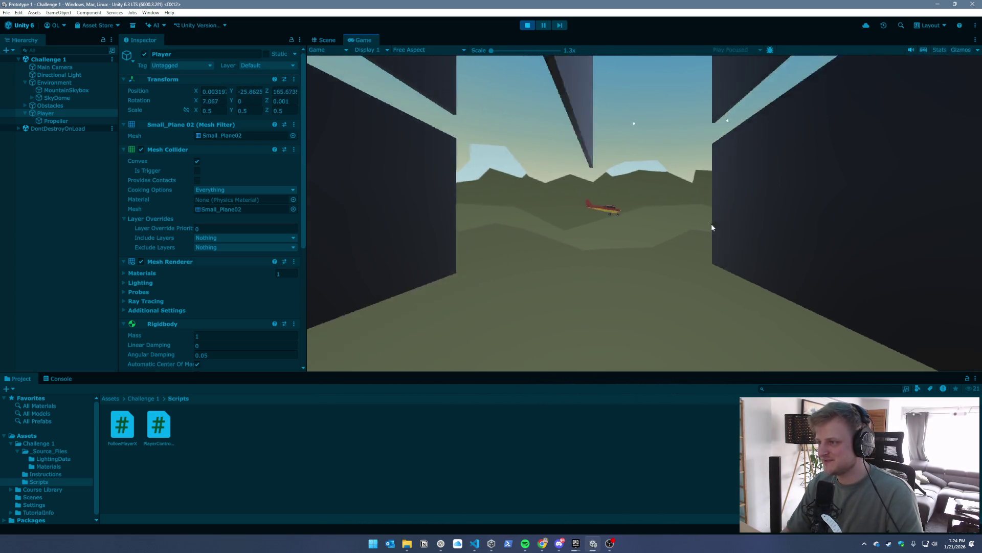
Stop the game, set PlayerControllerX Speed to 0.5 and Rotation Speed to 180, and replay
left_click(528, 25)
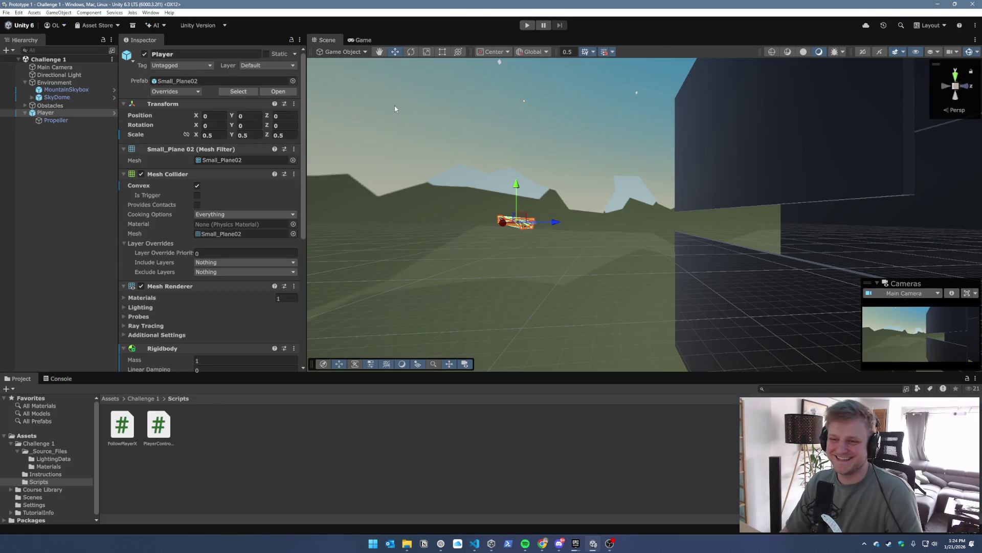
scroll(251, 325, "down", 1)
scroll(230, 313, "down", 3)
type("0.5")
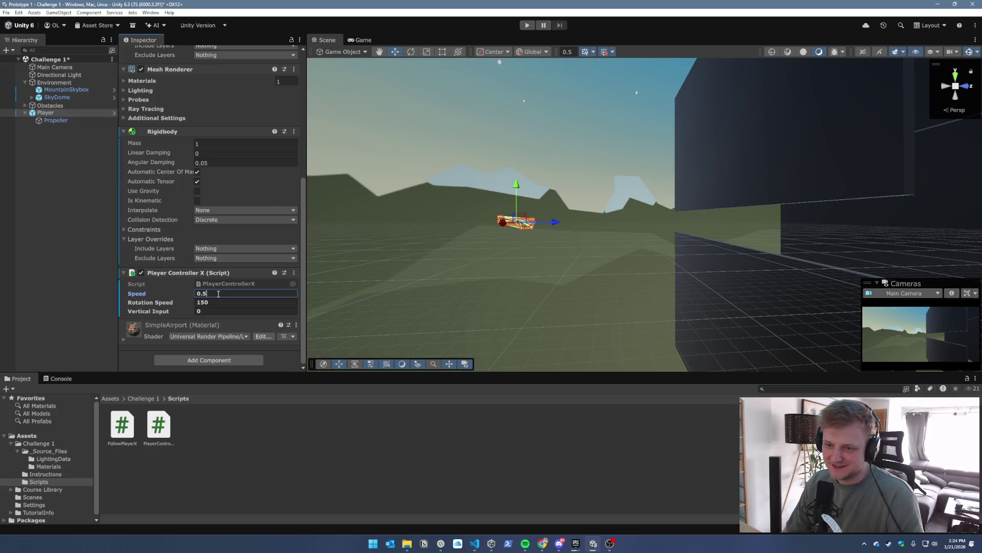
left_click(197, 302)
type("180")
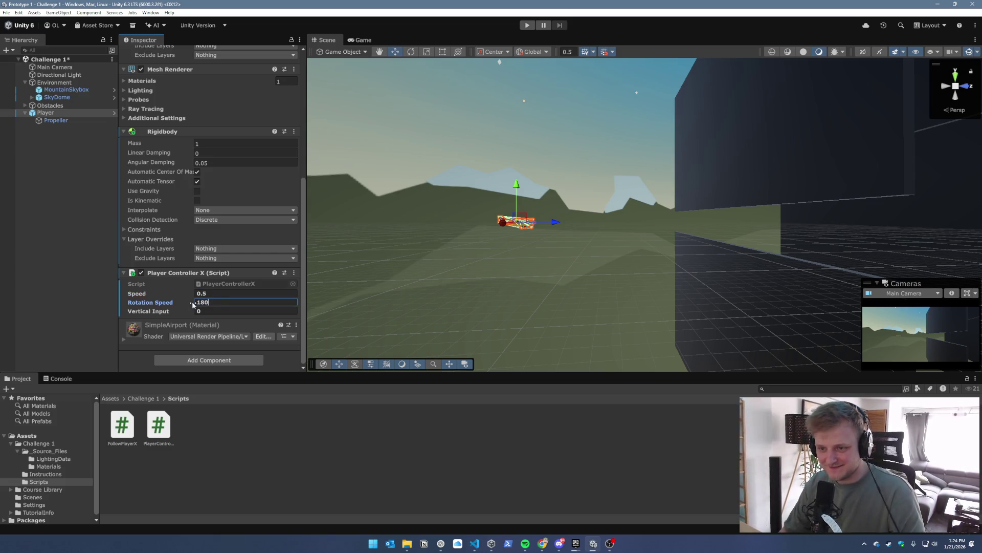
left_click(529, 25)
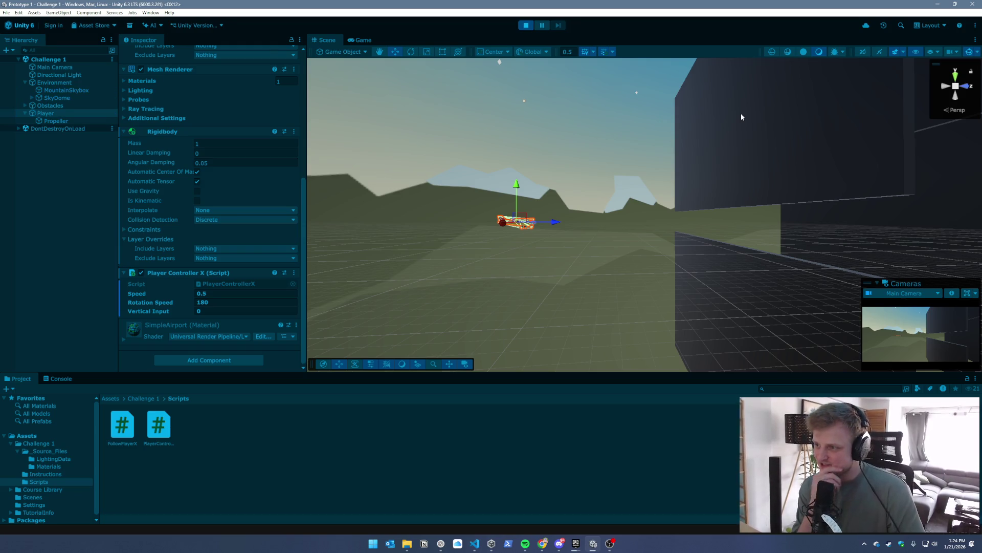
Test-fly the plane between the walls with the arrow keys, climbing, diving and looping
key("Down")
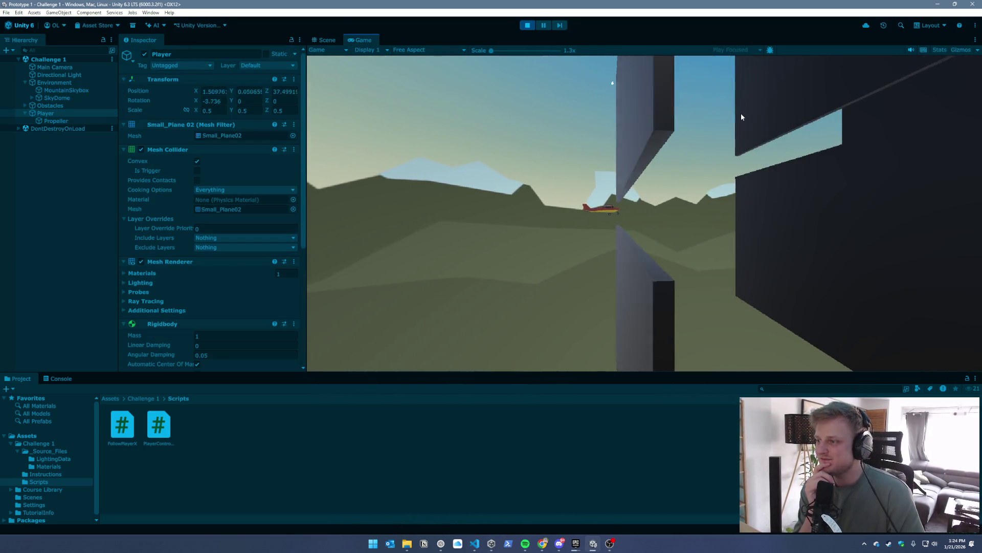
key("Up")
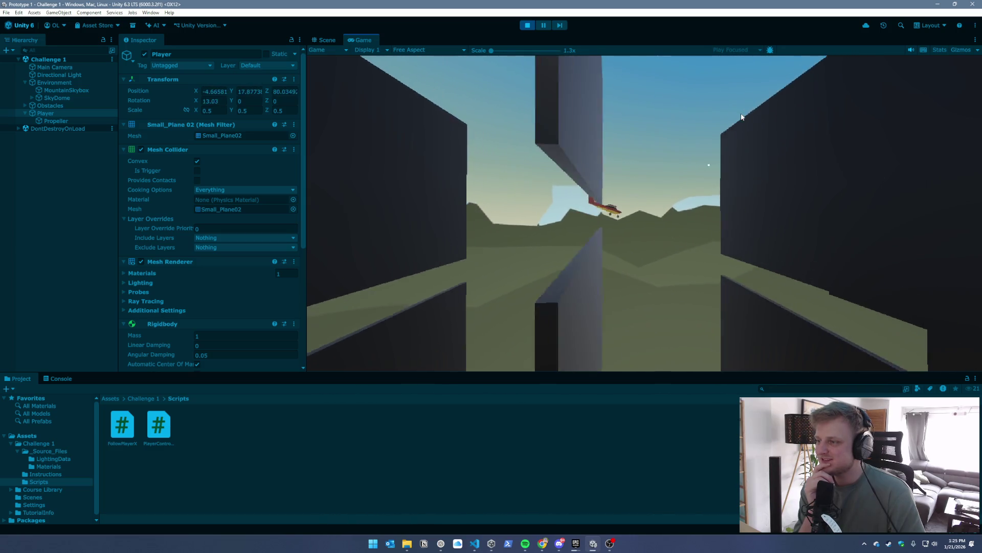
key("Down")
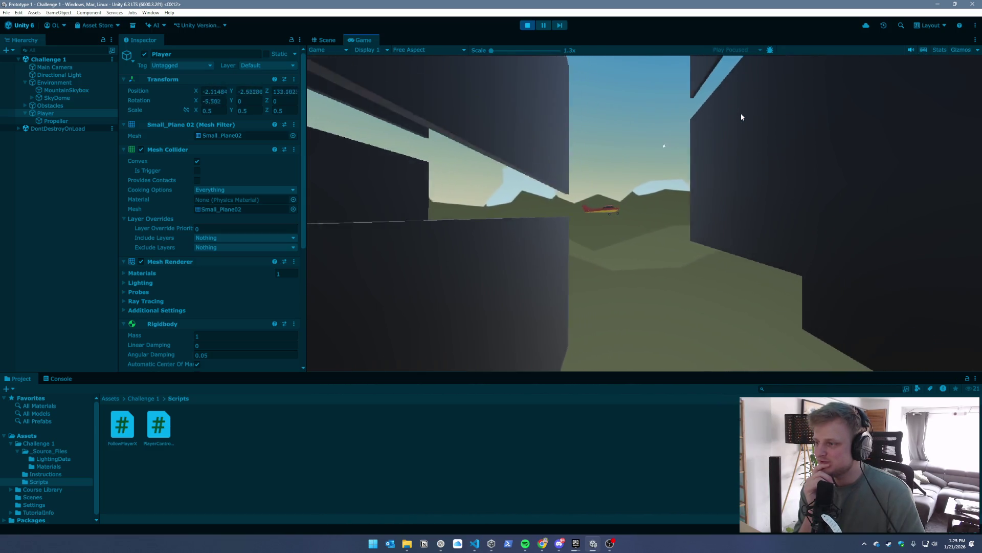
key("Up")
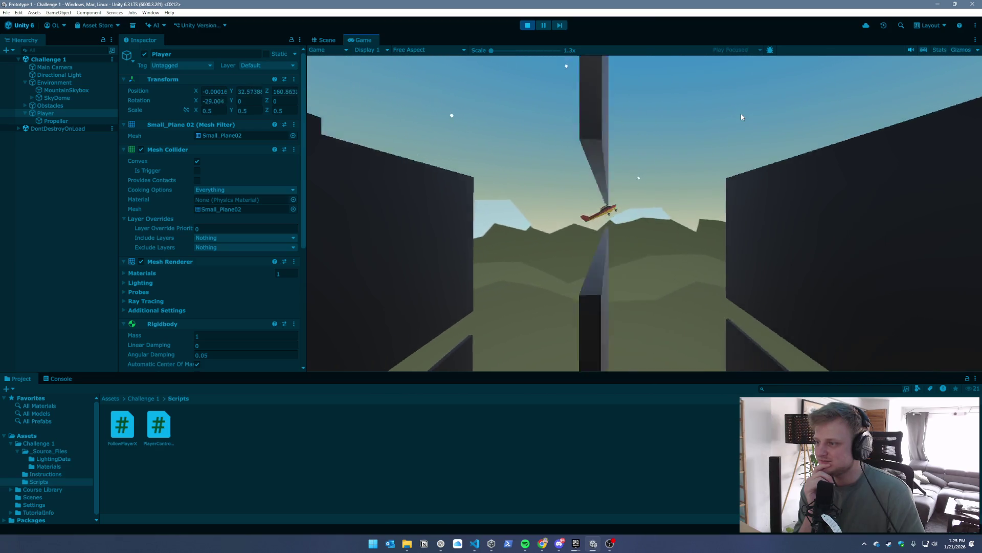
key("Down")
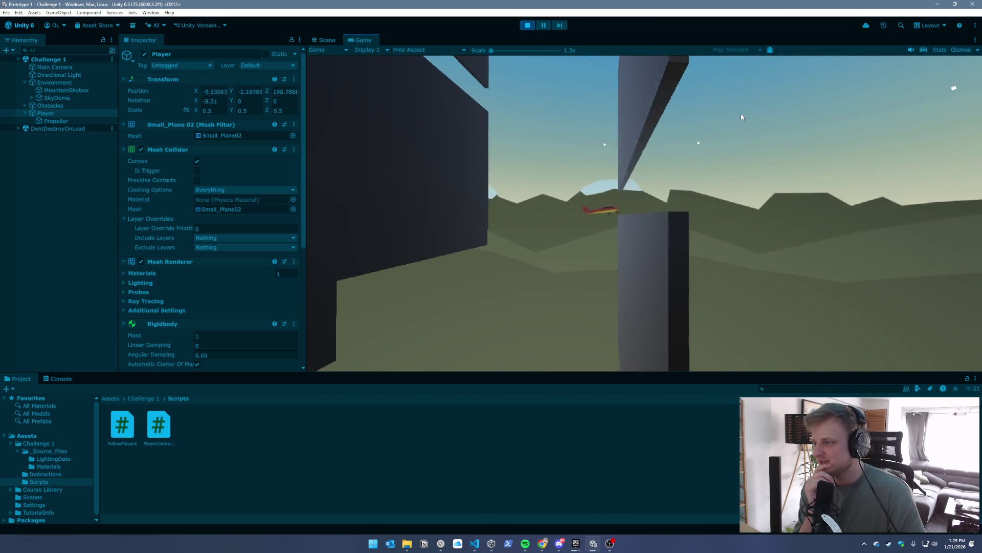
key("Up")
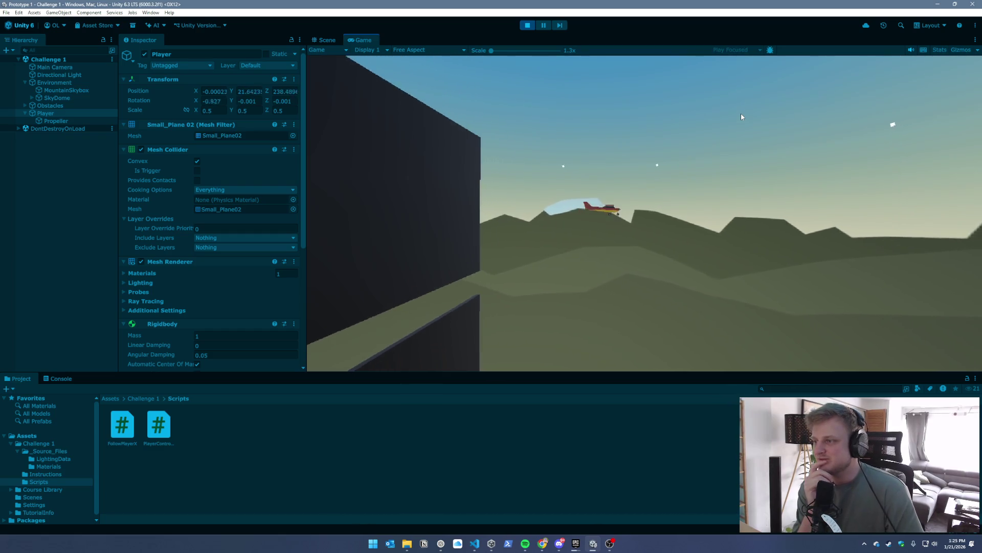
key("Up")
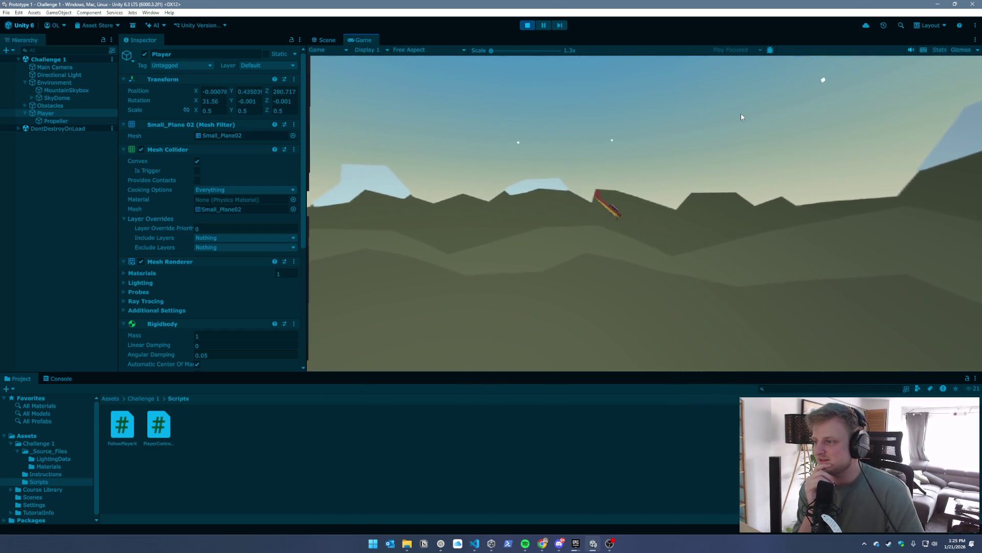
key("Up")
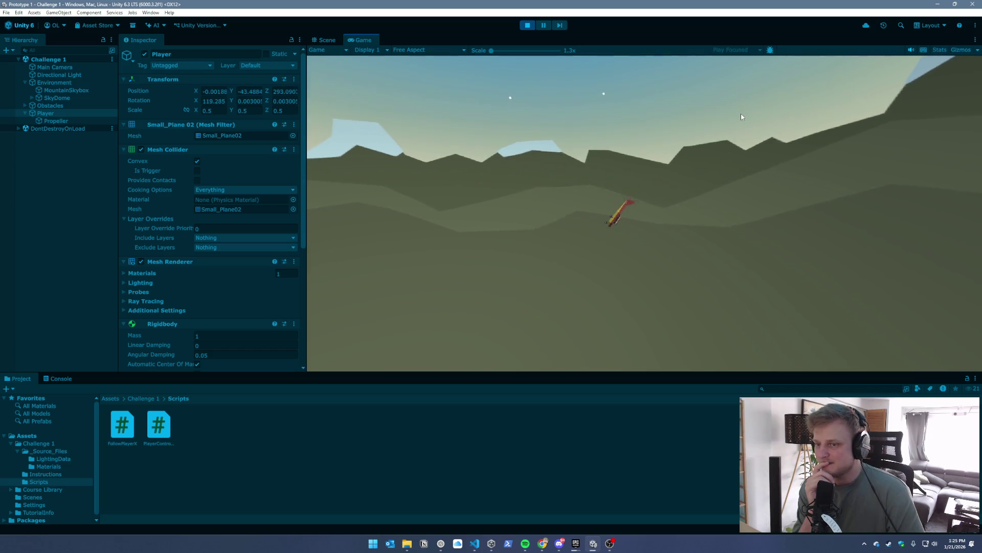
key("Up")
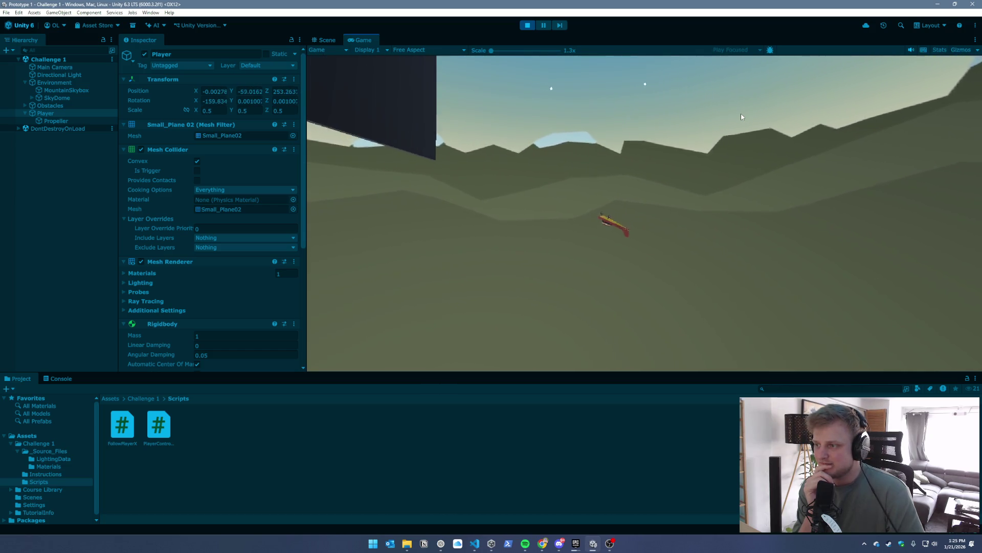
key("Up")
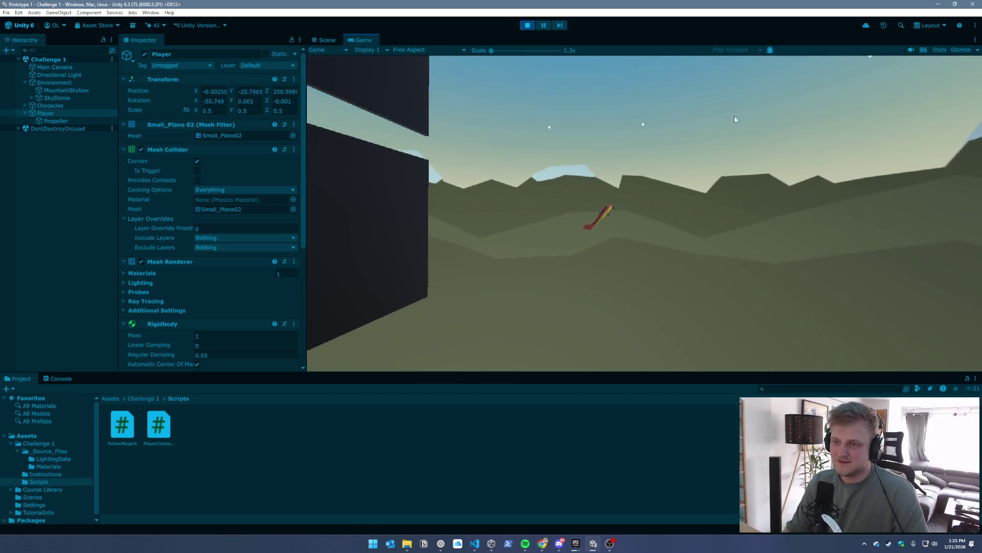
scroll(220, 284, "down", 5)
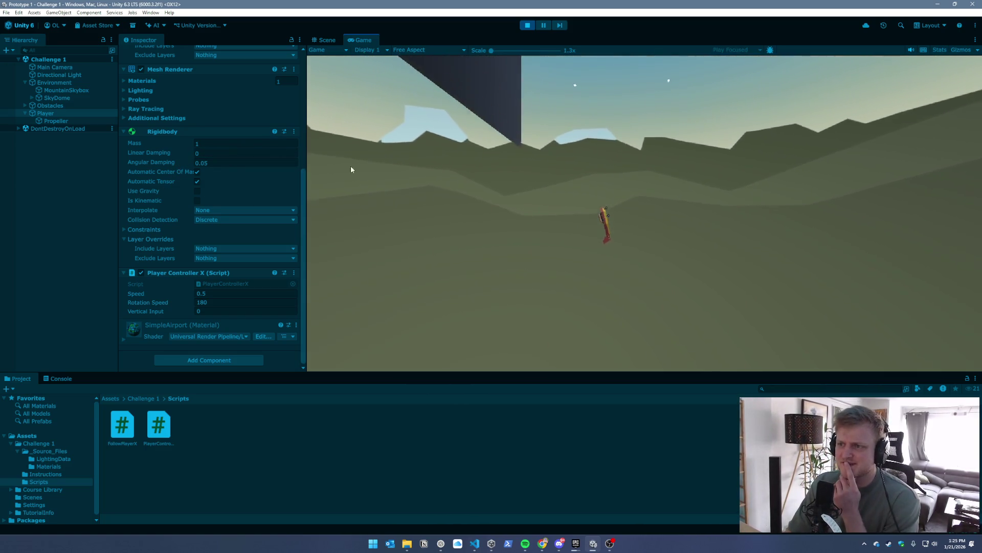
Set the plane's Vertical Input to 1, stop Play mode, and switch to the Unity Learn challenge page
left_click(527, 25)
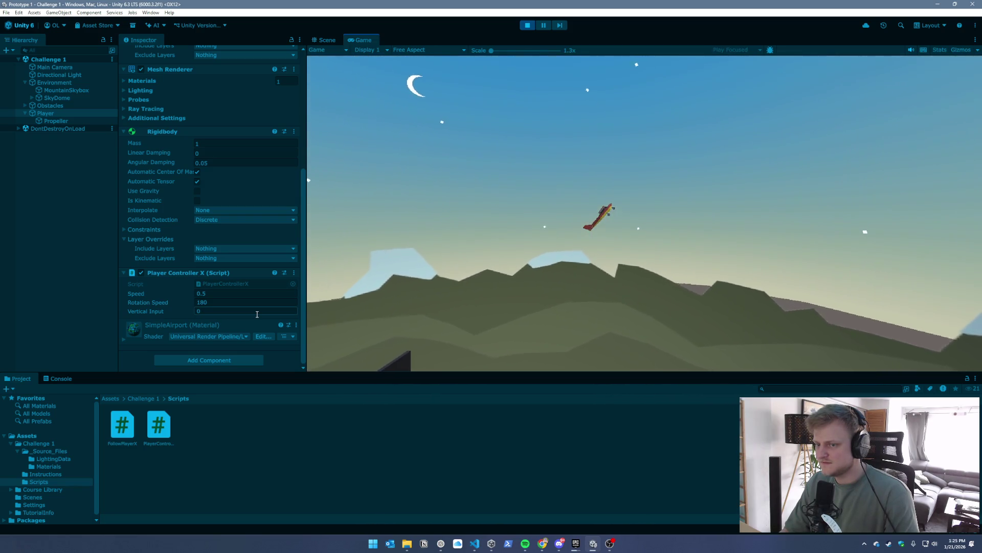
left_click(255, 311)
type("1")
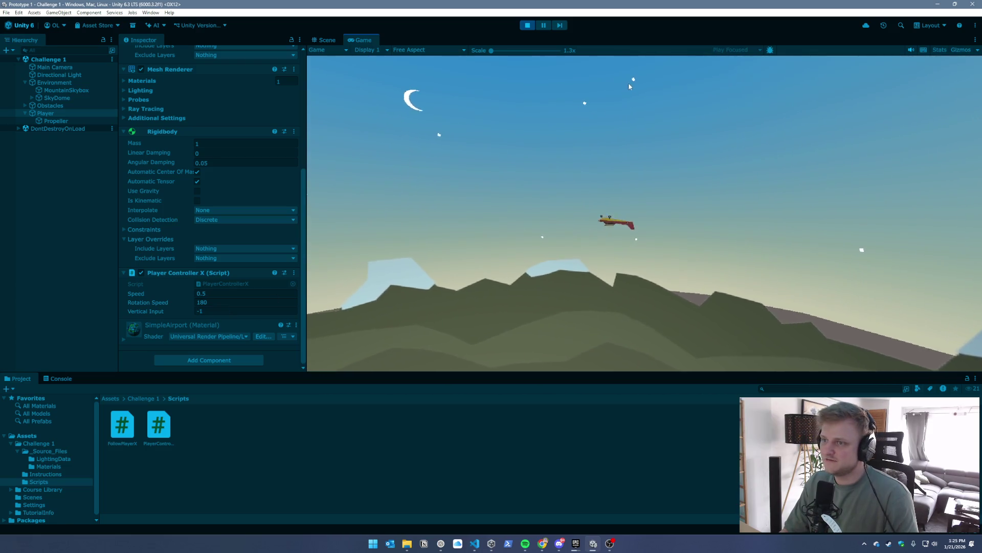
left_click(528, 25)
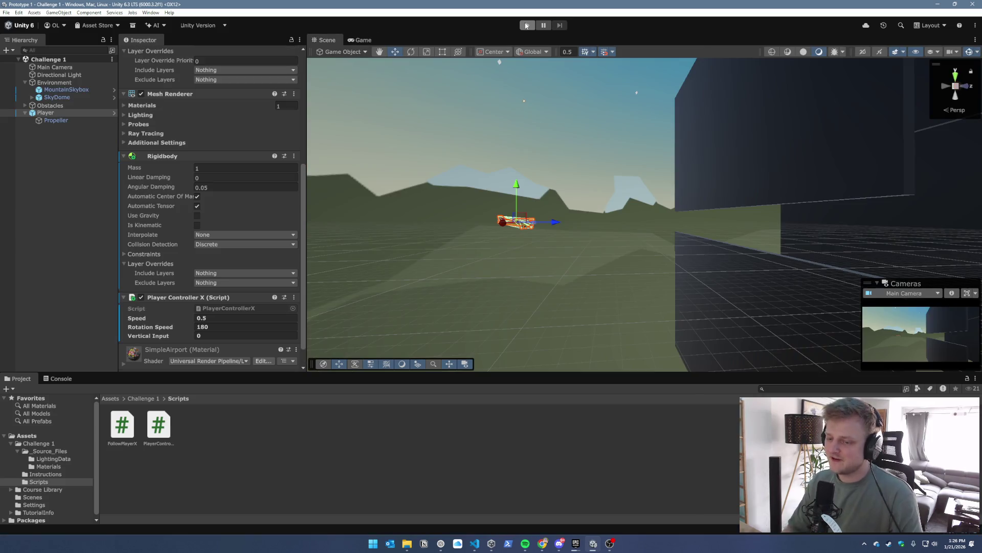
left_click(545, 543)
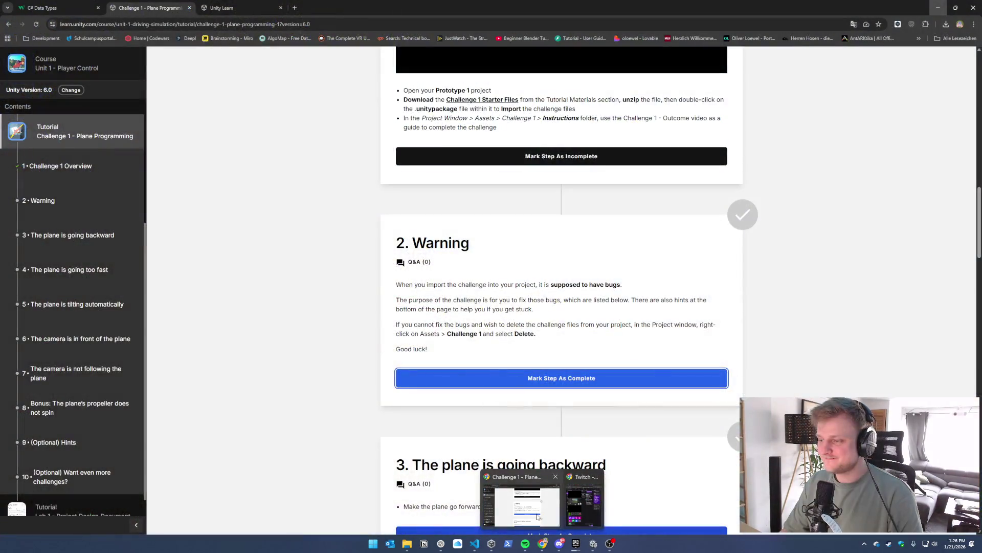
left_click(537, 515)
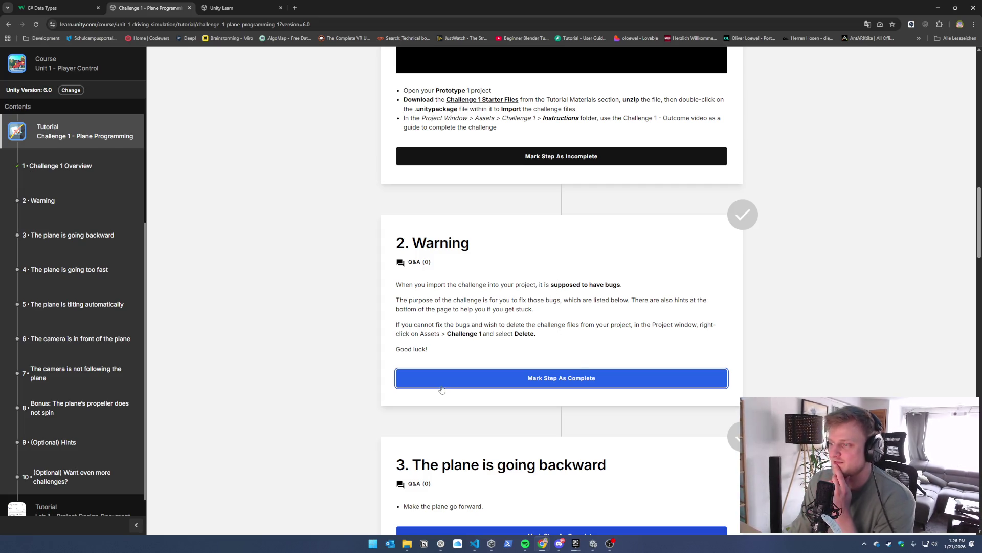
Mark the Warning step and steps 3, 4 and 5 of Challenge 1 complete
left_click(491, 382)
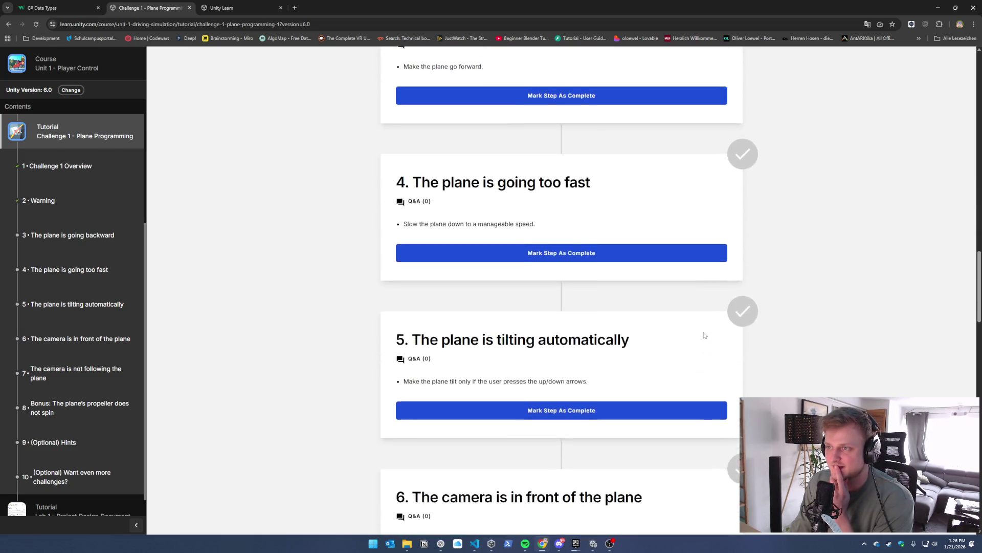
scroll(704, 335, "up", 4)
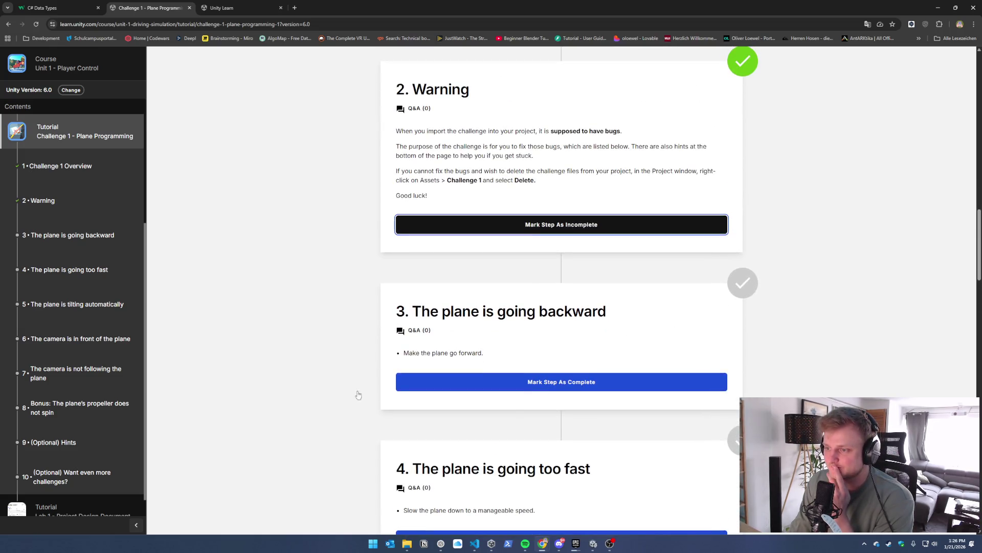
left_click(526, 385)
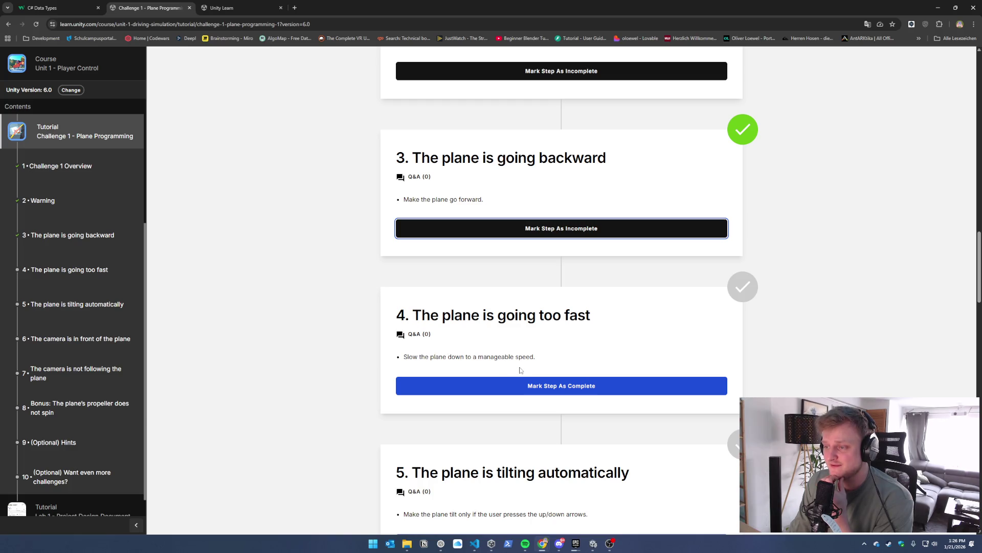
left_click(664, 387)
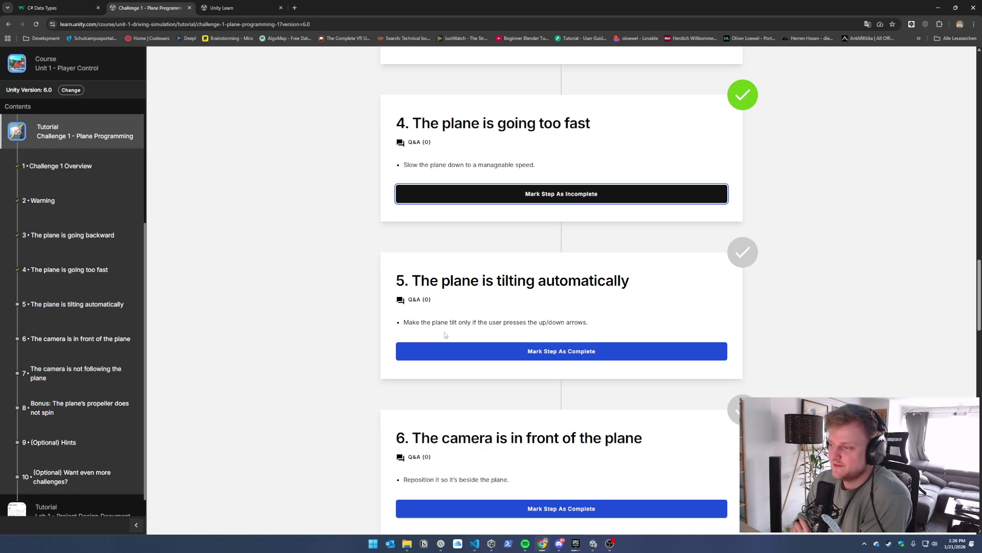
left_click(505, 354)
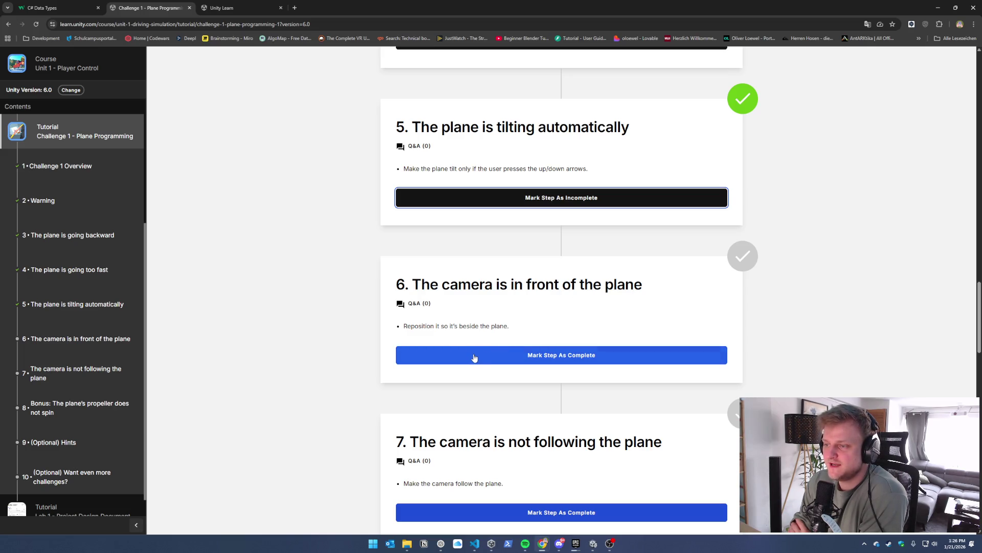
Mark steps 6 and 7 of Challenge 1 complete
left_click_drag(412, 284, 636, 283)
left_click(584, 335)
left_click(557, 363)
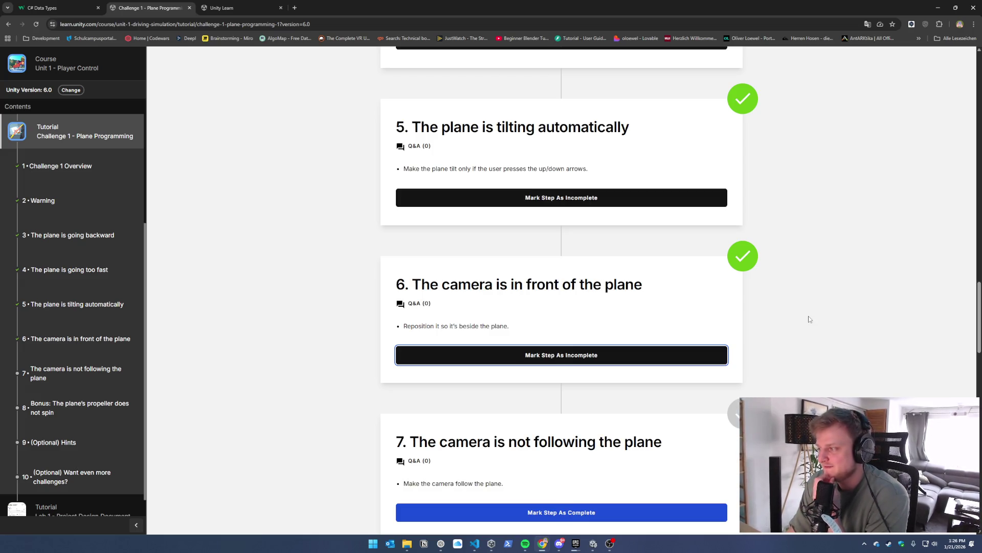
scroll(808, 318, "up", 3)
scroll(808, 318, "down", 4)
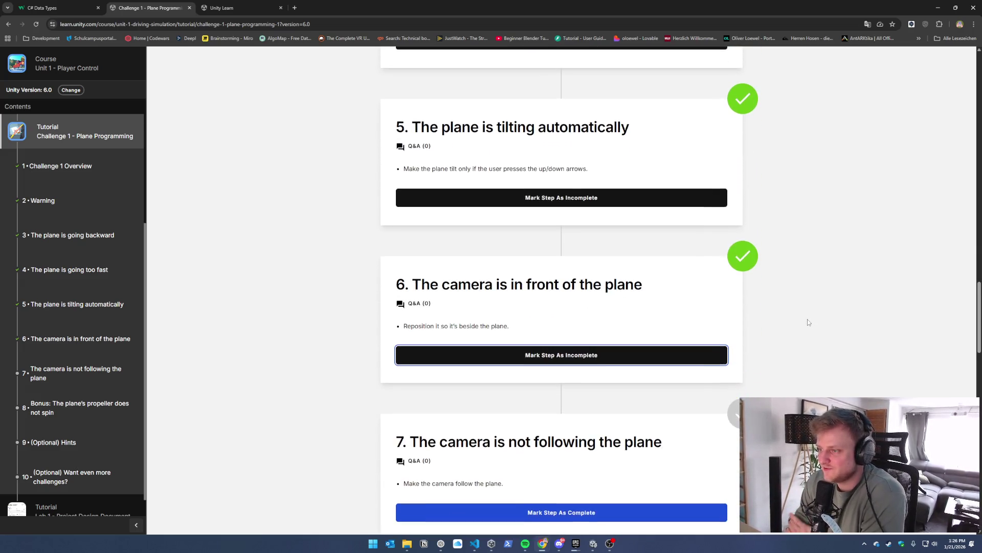
scroll(808, 320, "down", 3)
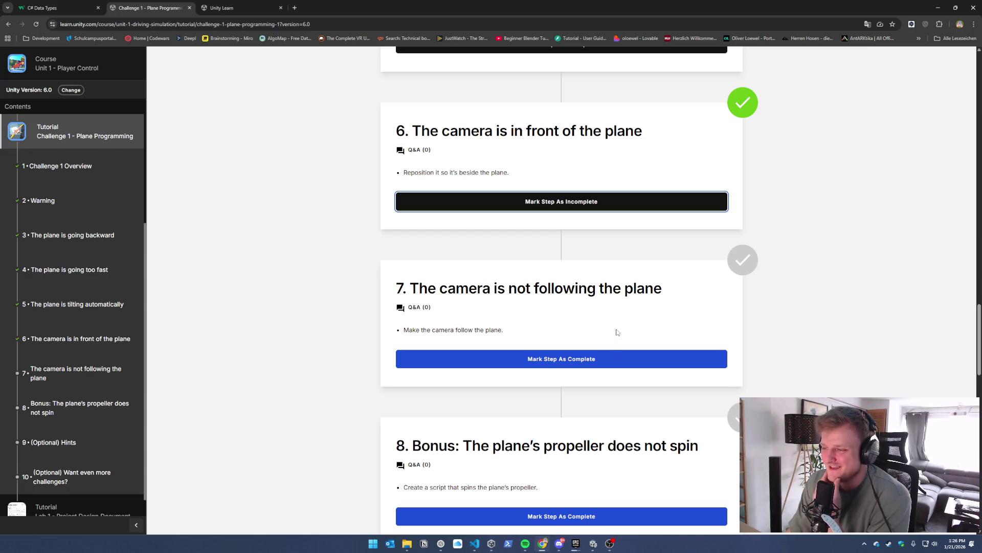
scroll(484, 347, "down", 2)
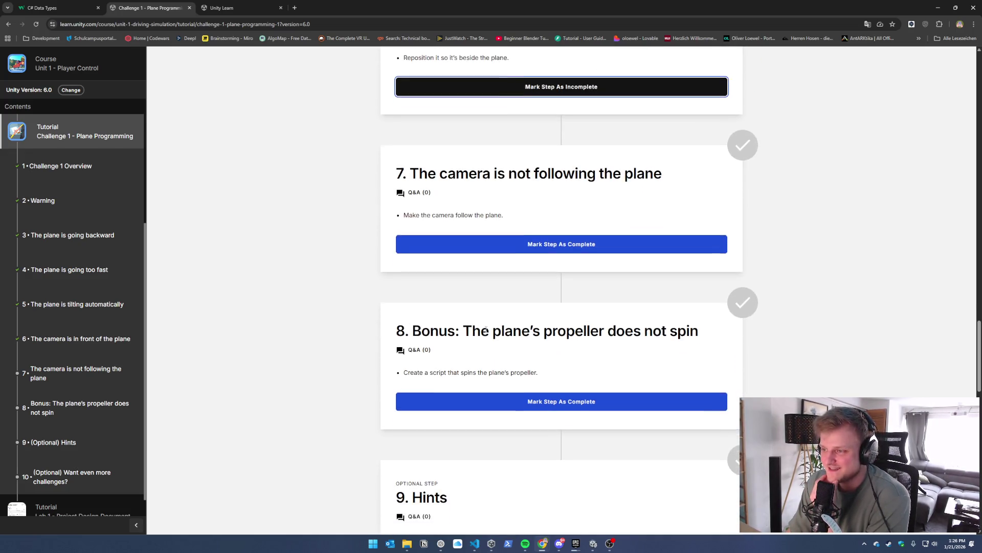
left_click(540, 241)
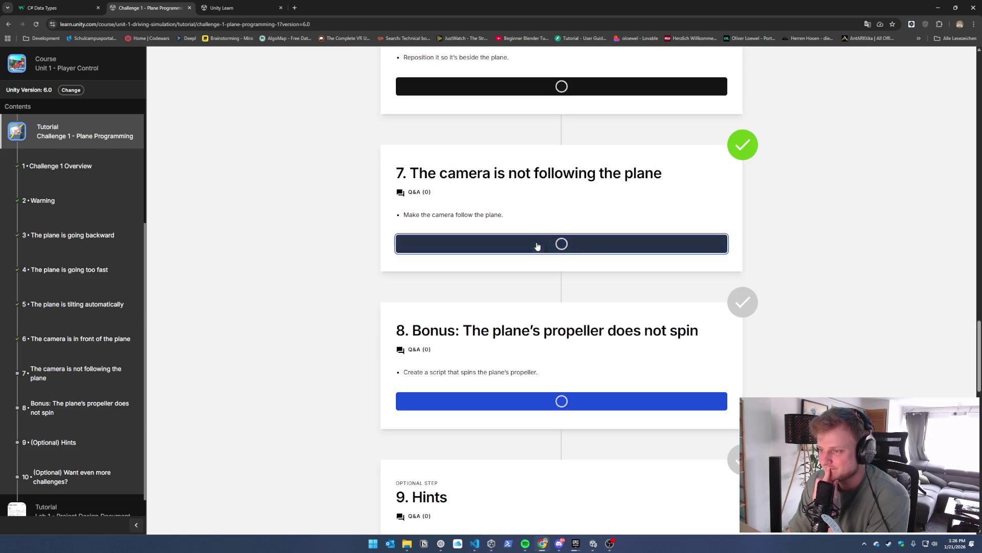
scroll(576, 285, "down", 2)
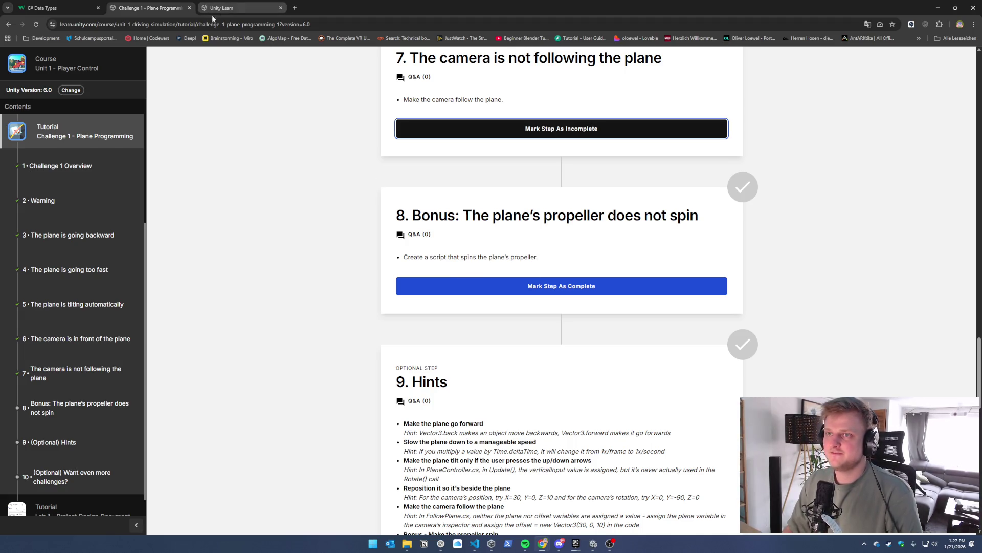
Minimize Chrome to bring the Unity scene with the plane back into view
left_click(237, 4)
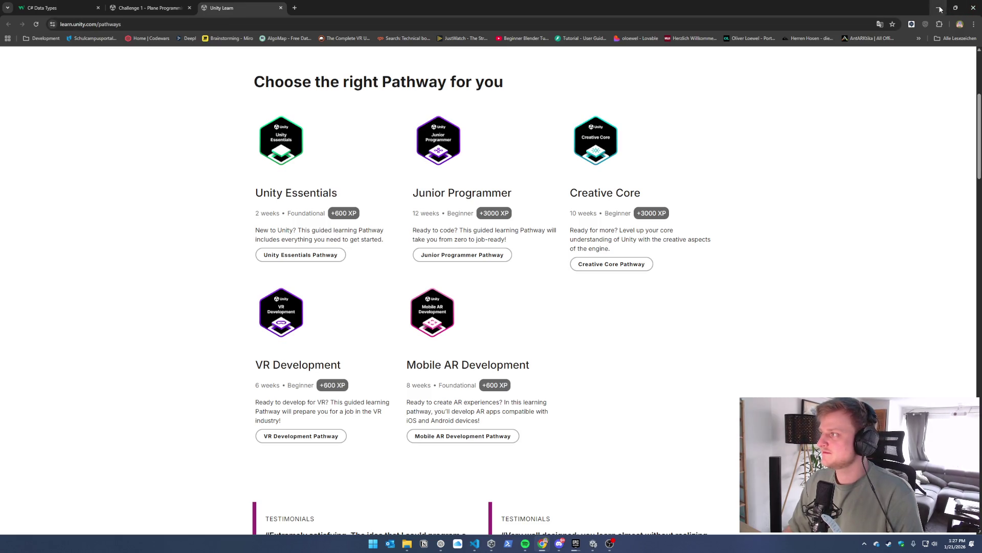
left_click(938, 8)
mouse_move(652, 234)
left_mouse_down()
mouse_move(476, 226)
mouse_move(689, 136)
mouse_move(666, 198)
mouse_move(752, 186)
left_mouse_up()
Select the plane's Propeller, undoing an accidental move of it
left_click(699, 103)
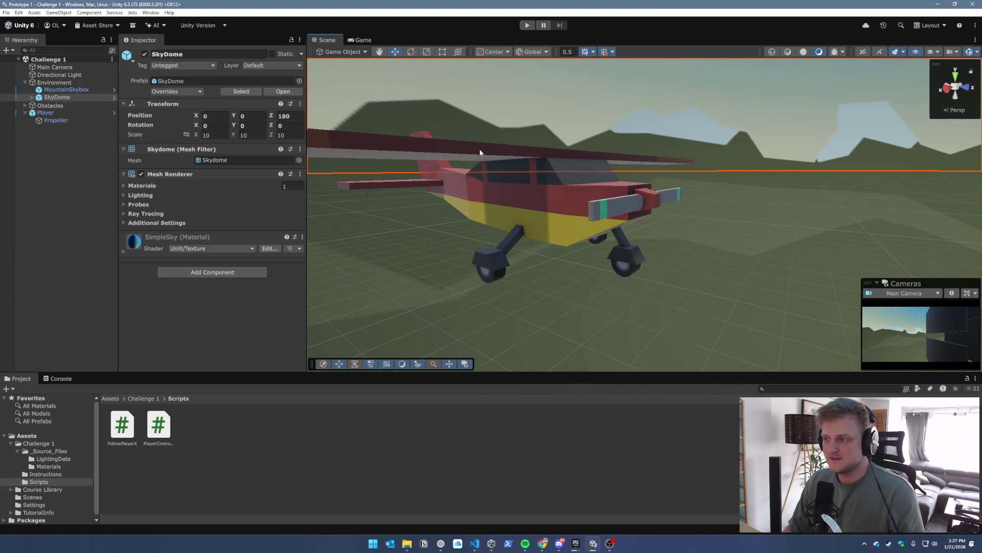
left_click(649, 202)
left_click(649, 202)
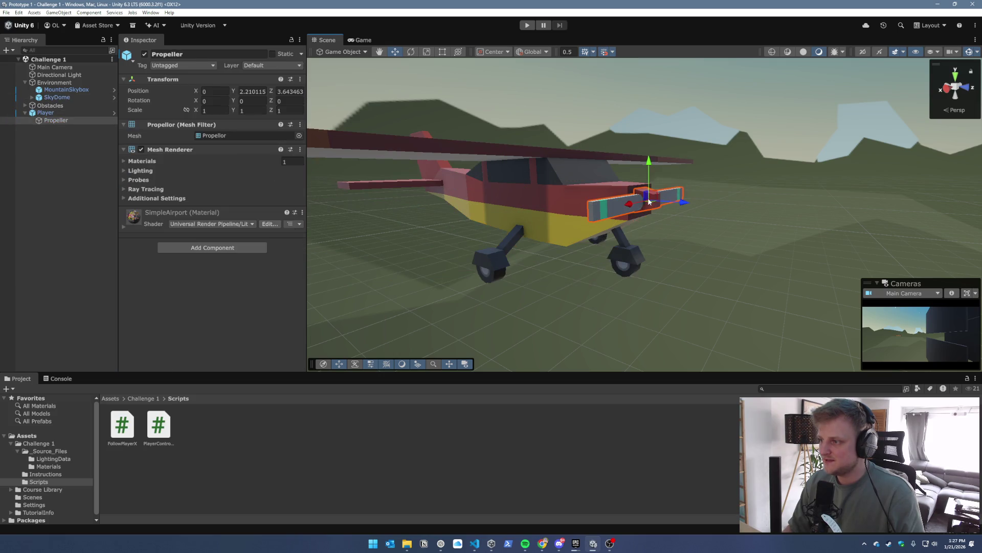
left_click(40, 120)
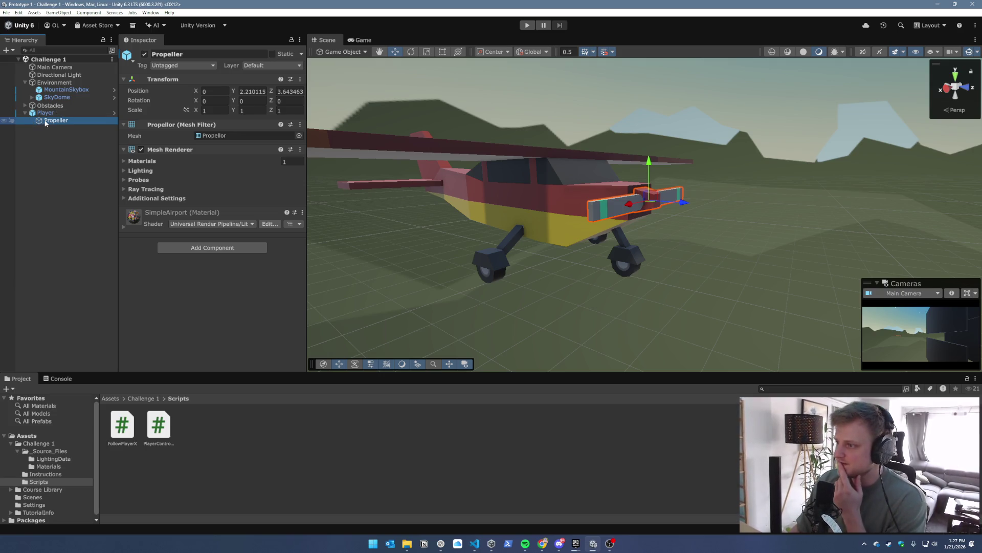
mouse_move(650, 167)
left_mouse_down()
mouse_move(651, 85)
mouse_move(653, 138)
left_mouse_up()
key("ctrl+z")
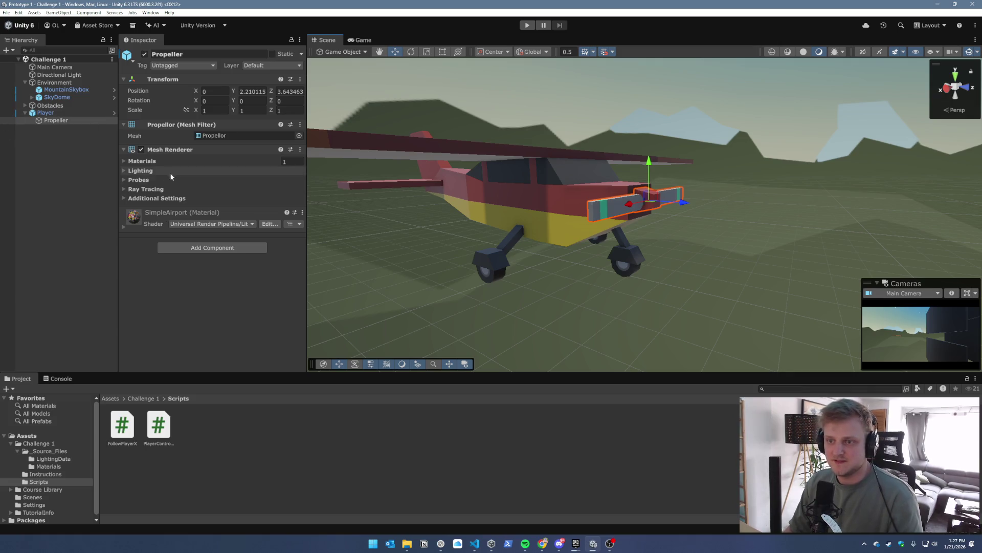
Create a MonoBehaviour script named PropellerSpin in the Scripts folder and open it
right_click(204, 437)
mouse_move(297, 222)
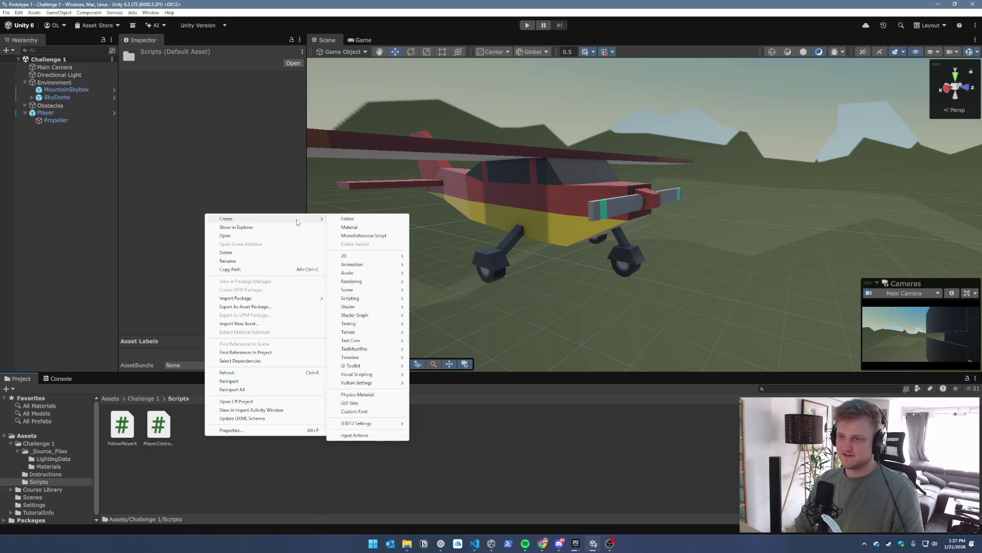
left_click(392, 235)
type("PropellerSpi")
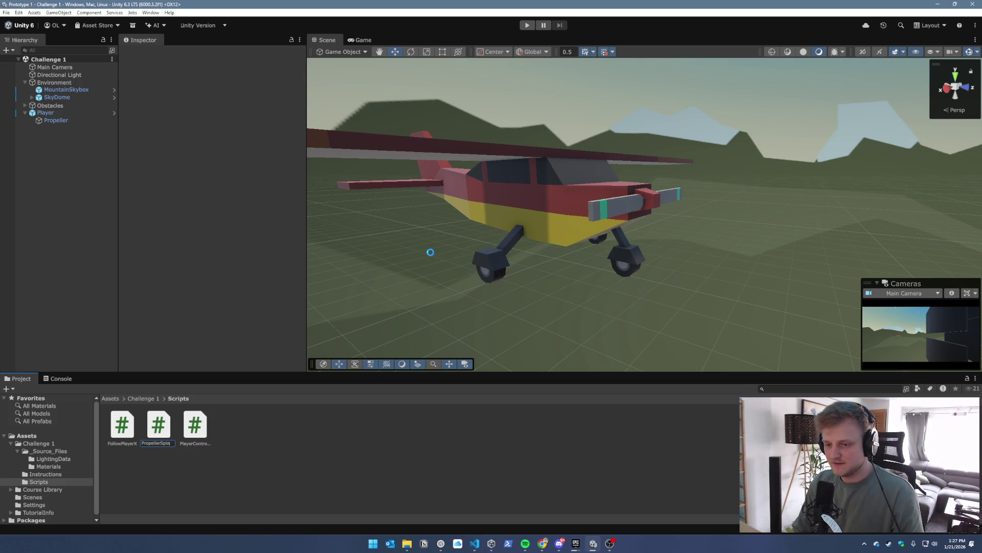
type("n")
key("Return")
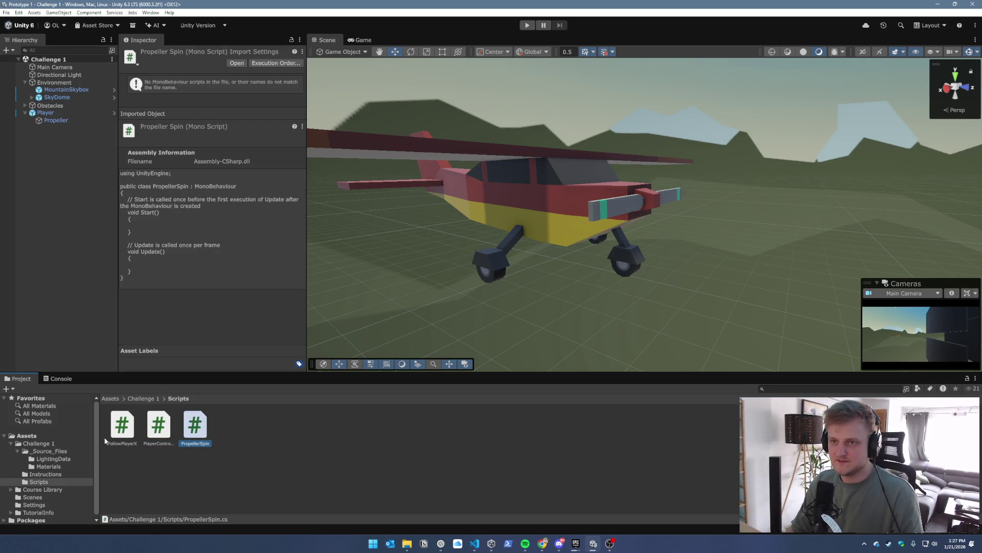
double_click(198, 428)
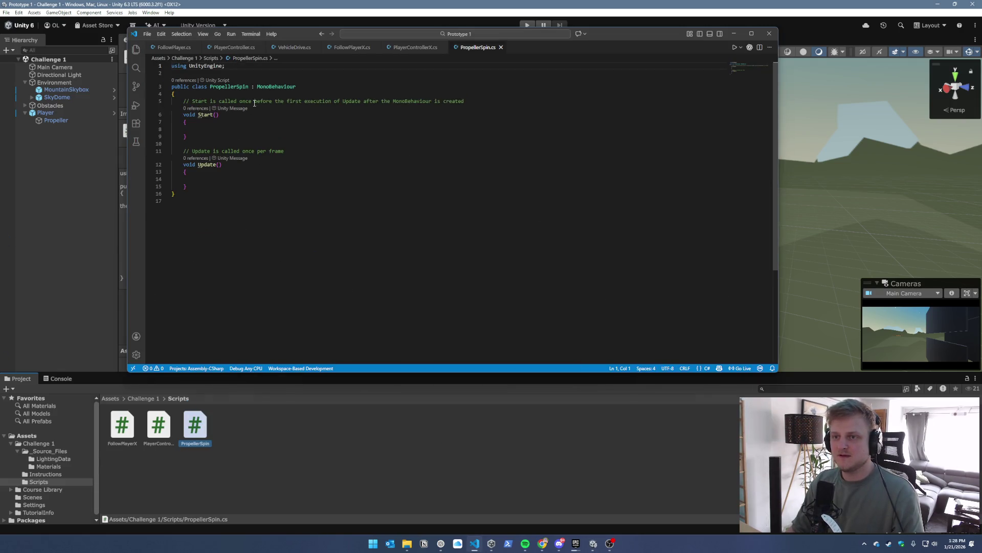
Begin a transform.Rotate call inside PropellerSpin's Update method
left_click(271, 93)
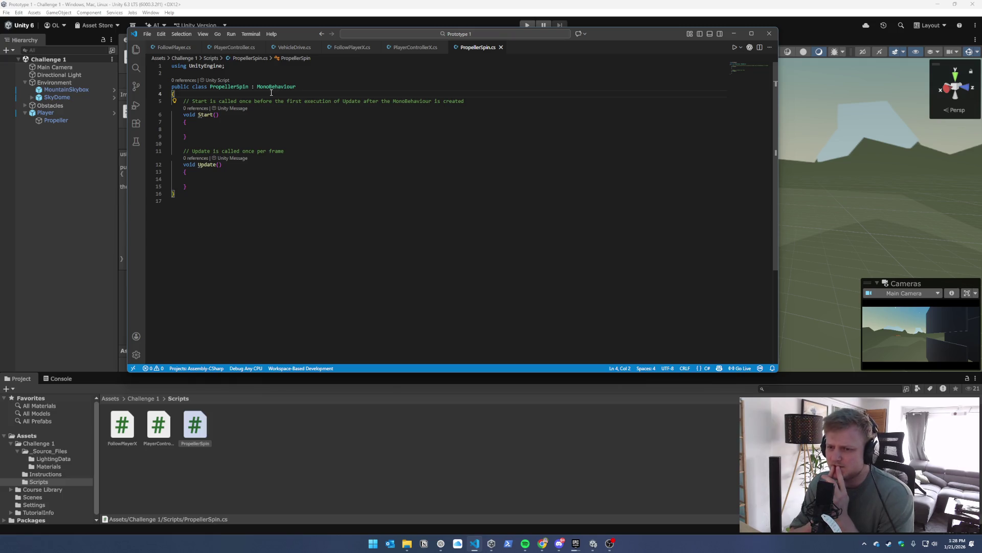
left_click(222, 177)
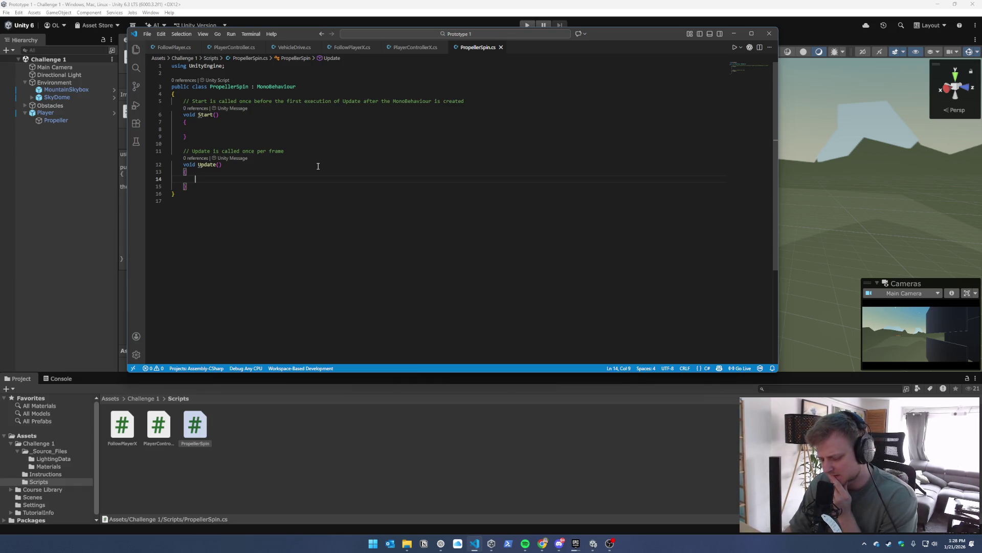
type("tr")
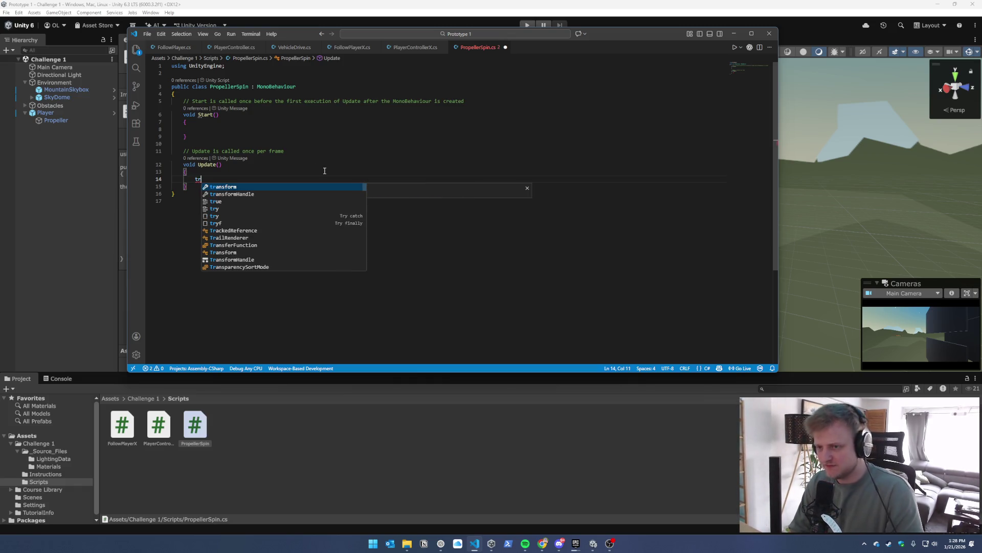
key("Tab")
type(".")
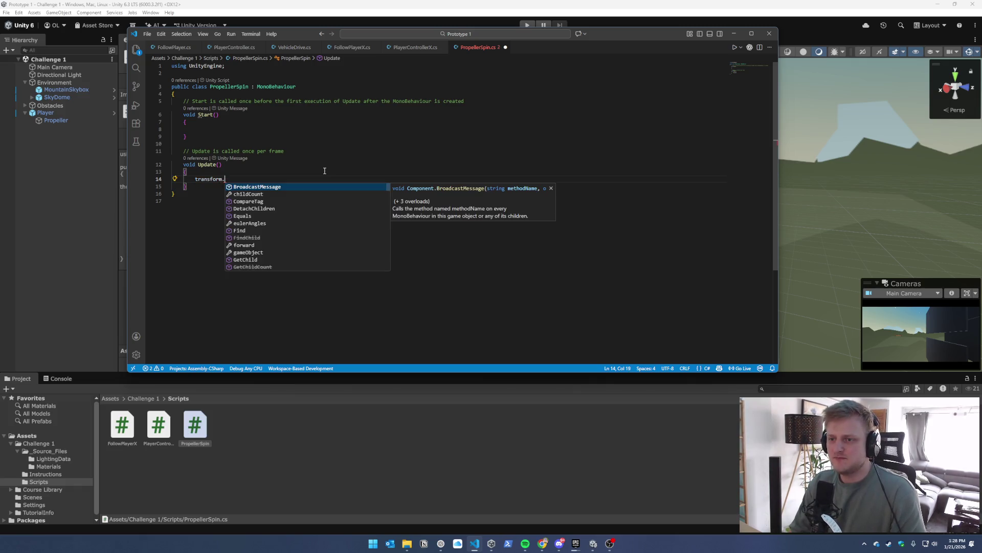
type("Ro")
key("Tab")
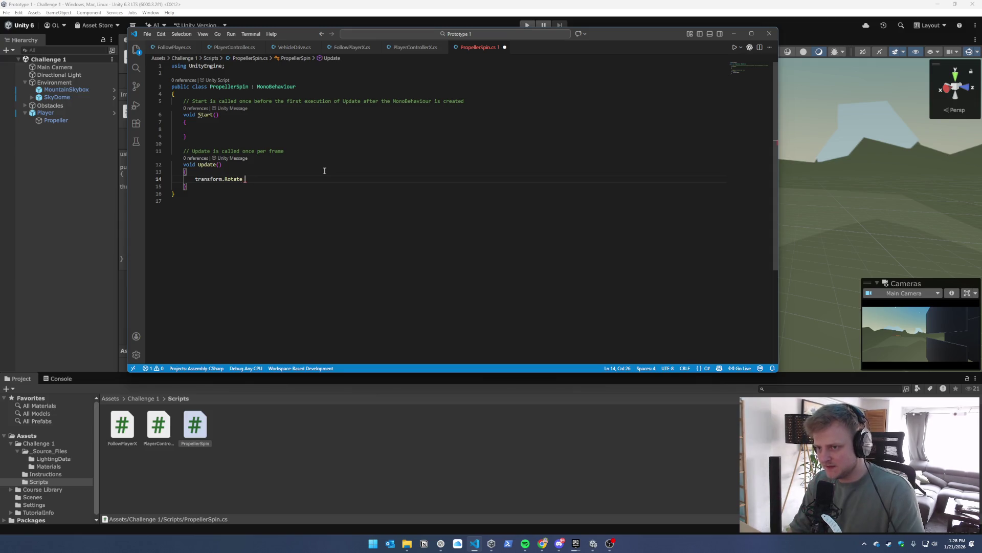
type("-")
key("BackSpace")
key("BackSpace")
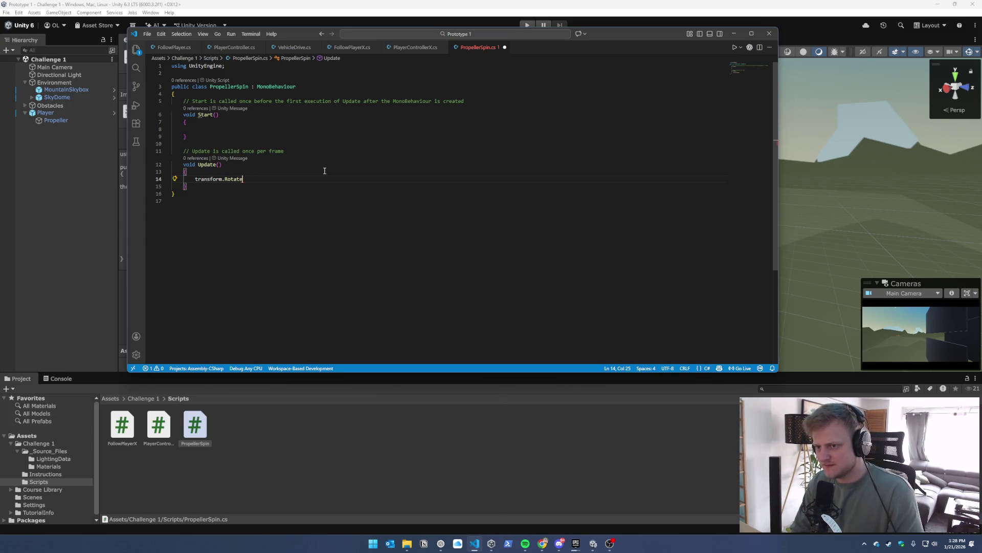
Check the rotation code in PlayerController.cs and VehicleDrive.cs for reference
left_click(245, 47)
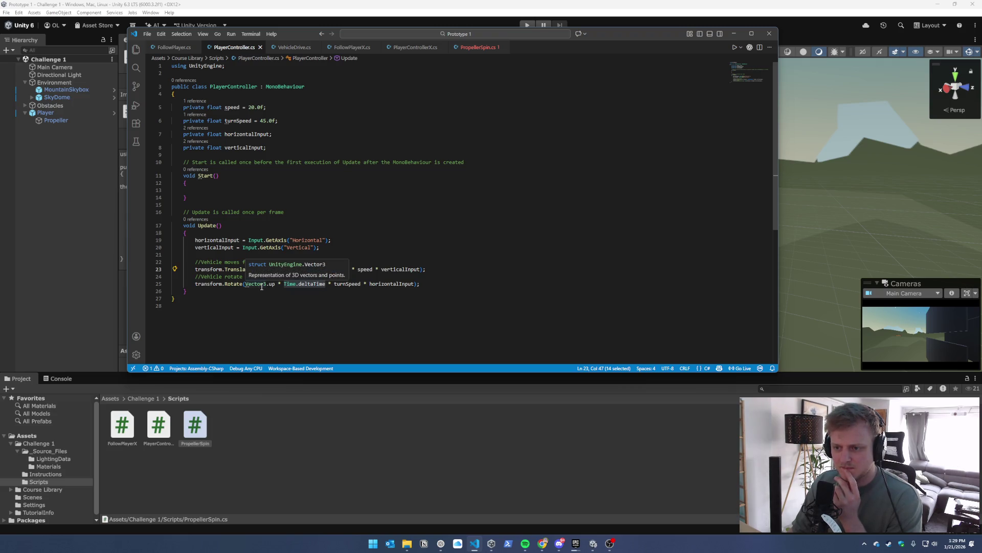
left_click(293, 49)
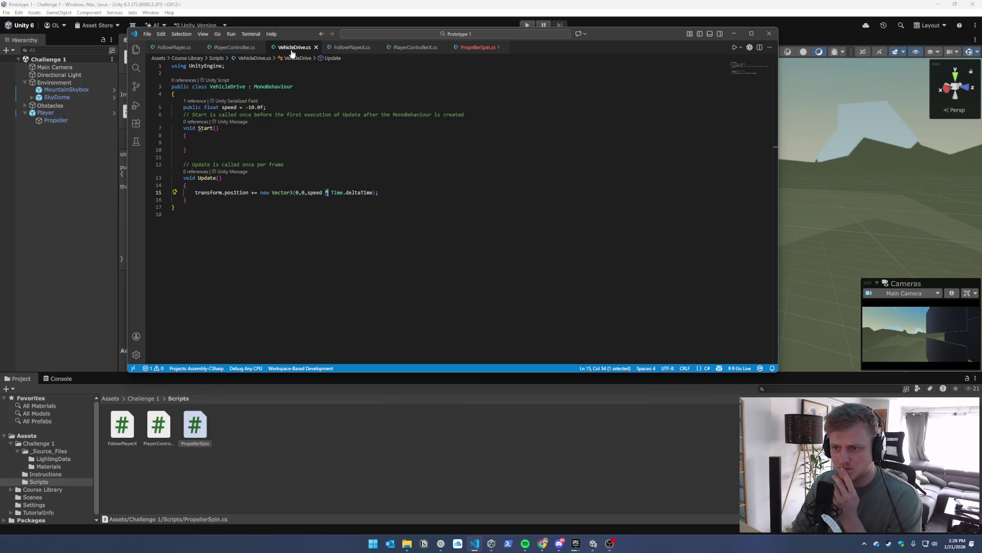
left_click(480, 49)
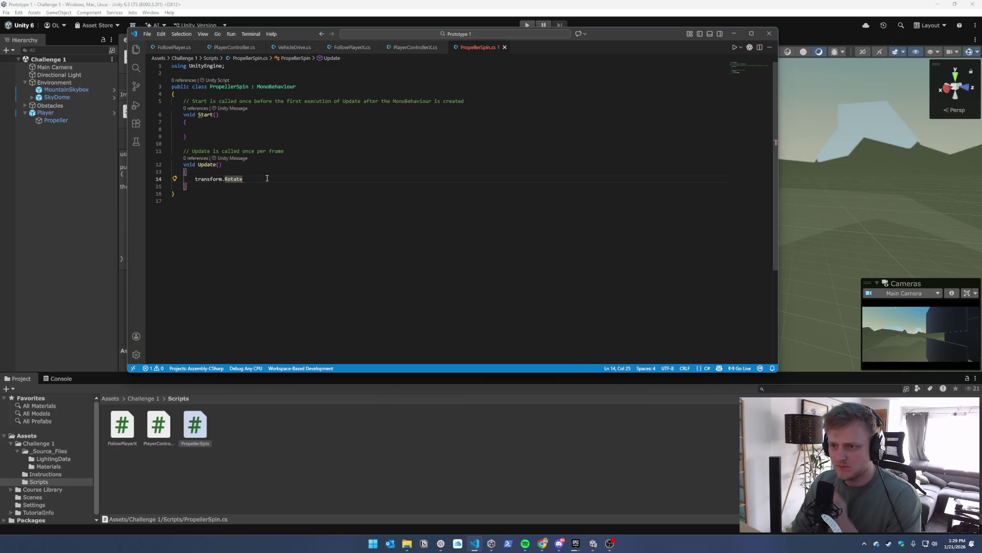
Draft the line transform.Rotate += transform.Rotate(Vector3(Rotation) and add a blank line for a field
type(" +=")
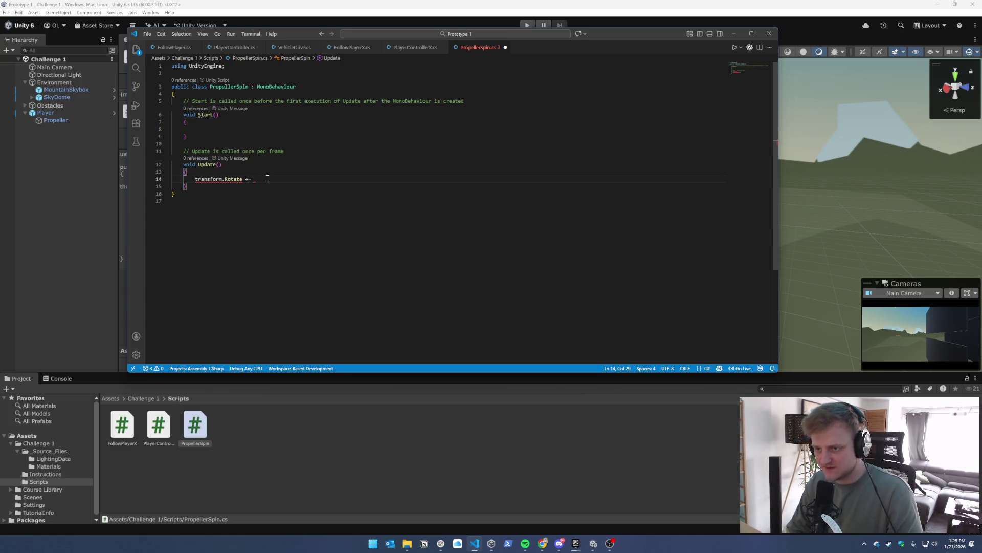
type(" tr")
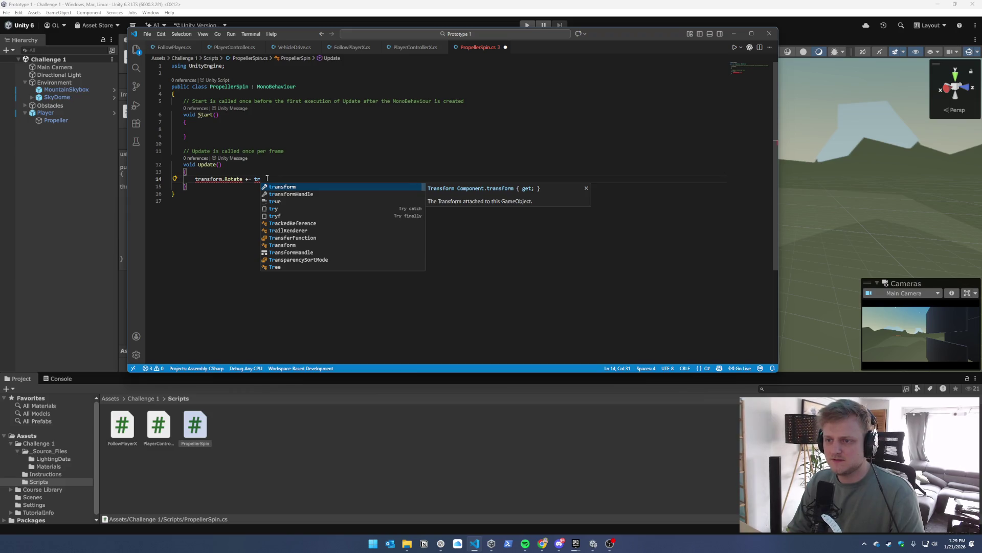
type("ansform.")
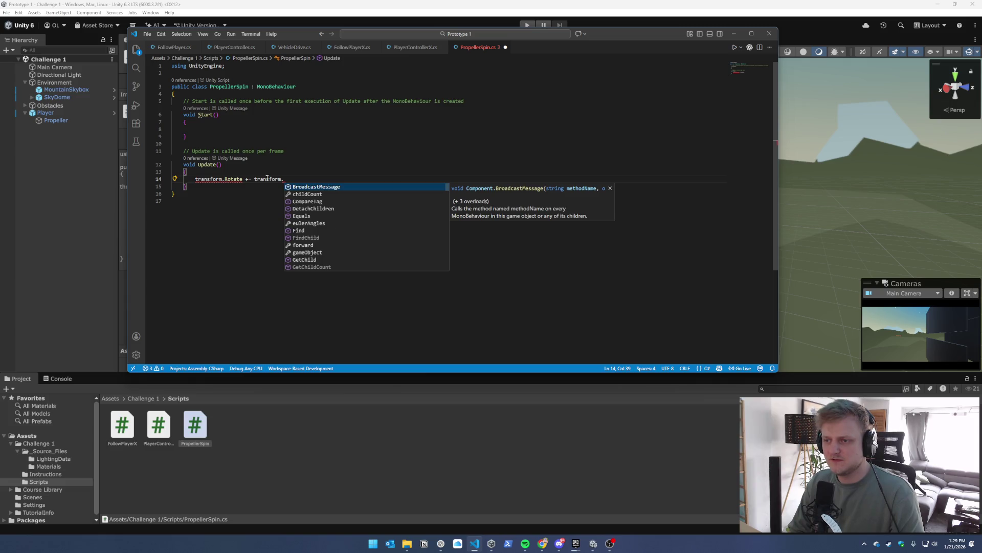
type("RotateAro")
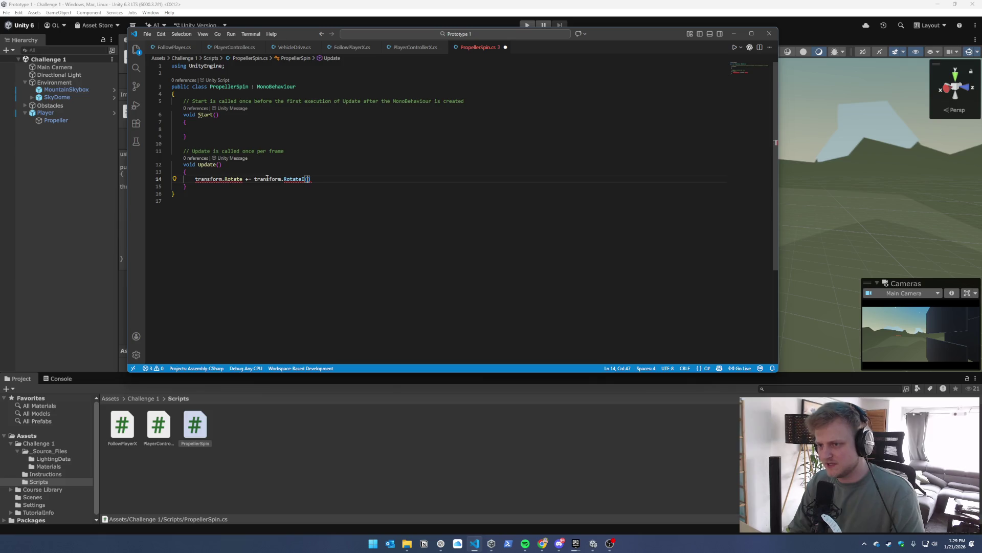
key("BackSpace")
key("BackSpace")
type("e(")
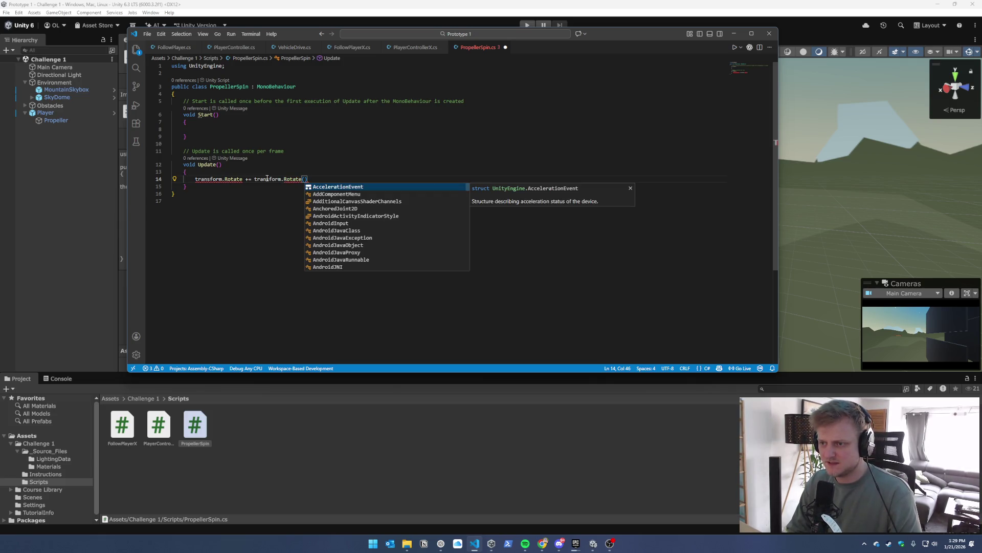
type("Vec")
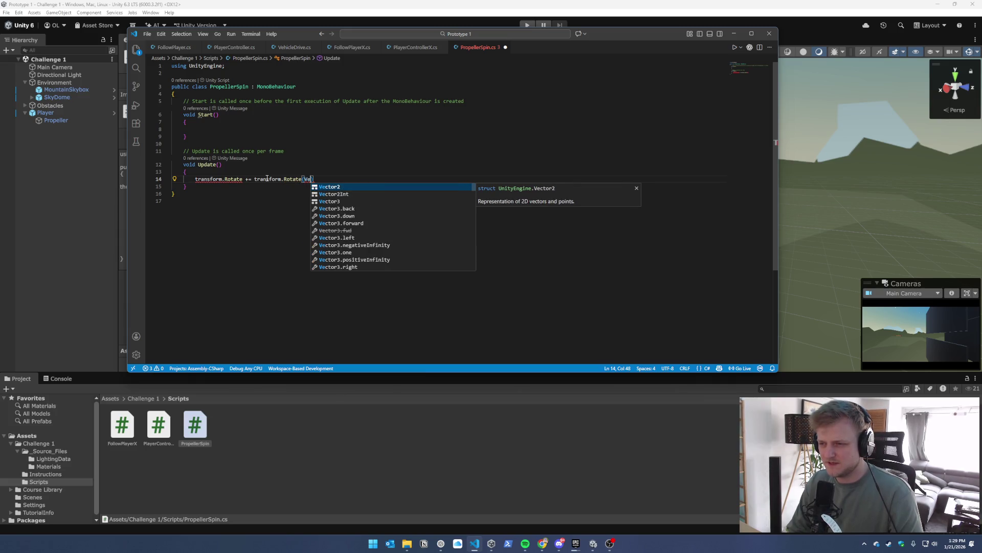
key("Down")
key("Down")
key("Return")
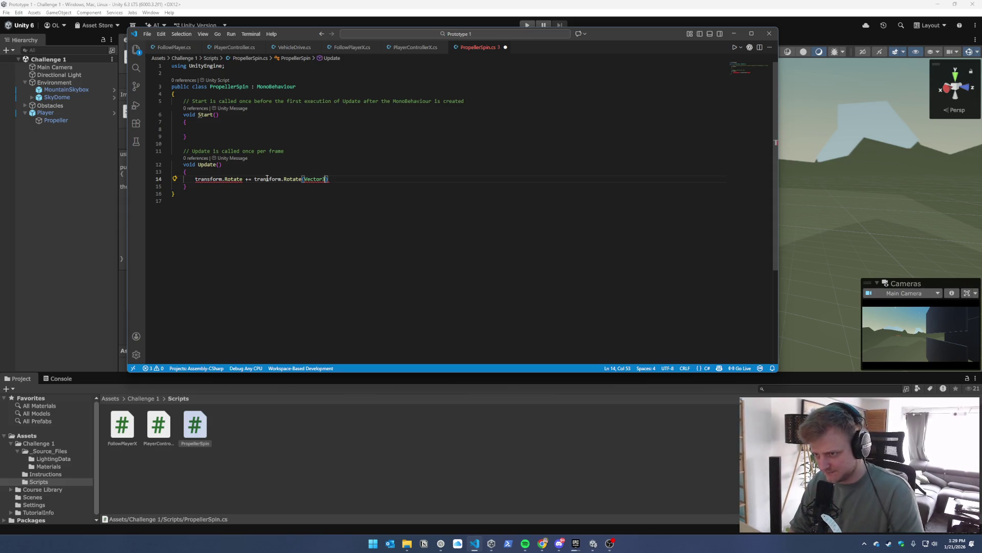
type("(")
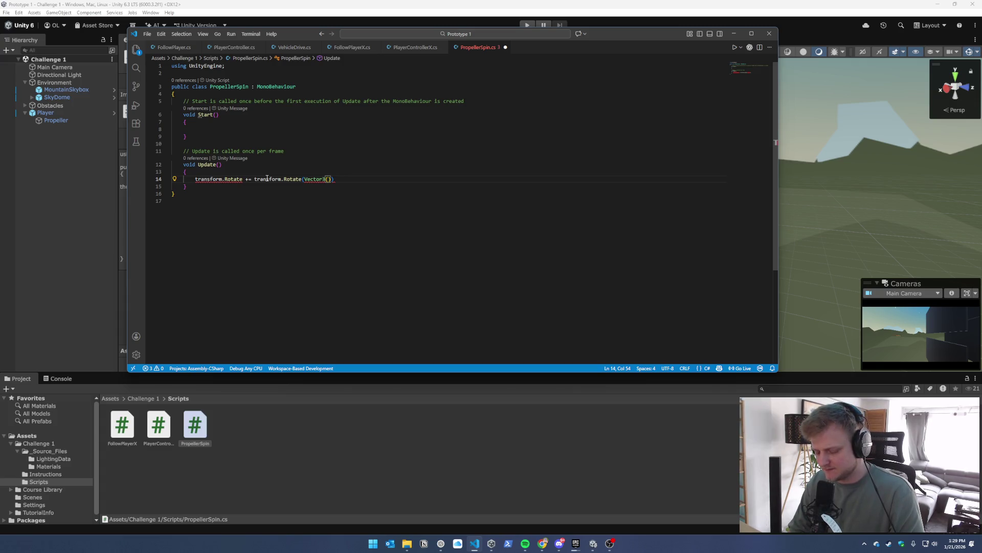
type("R")
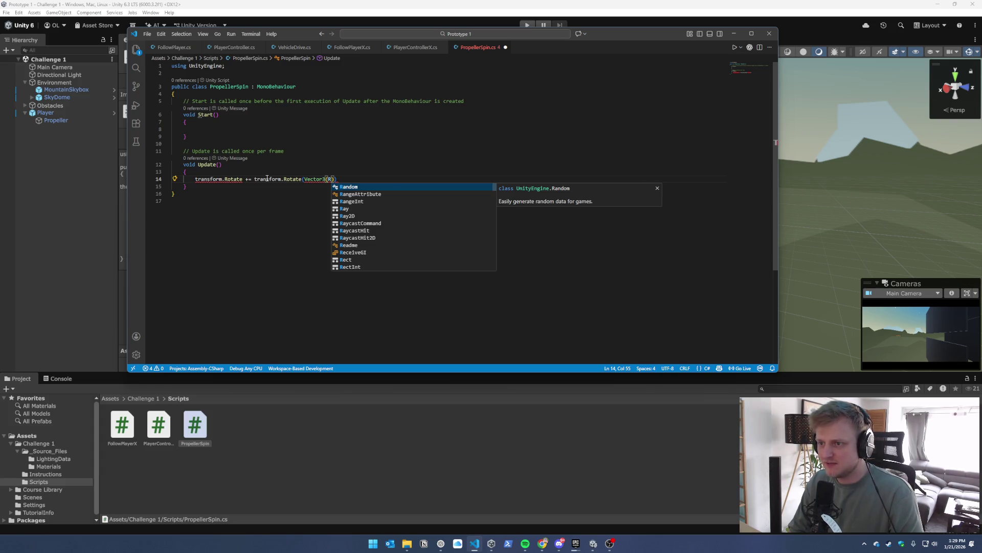
type("otation")
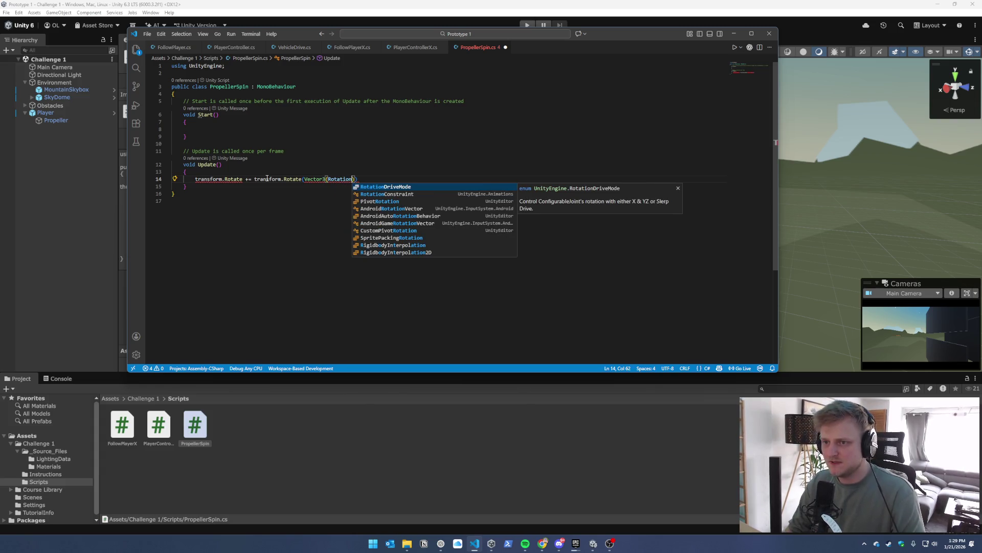
left_click(230, 95)
key("Return")
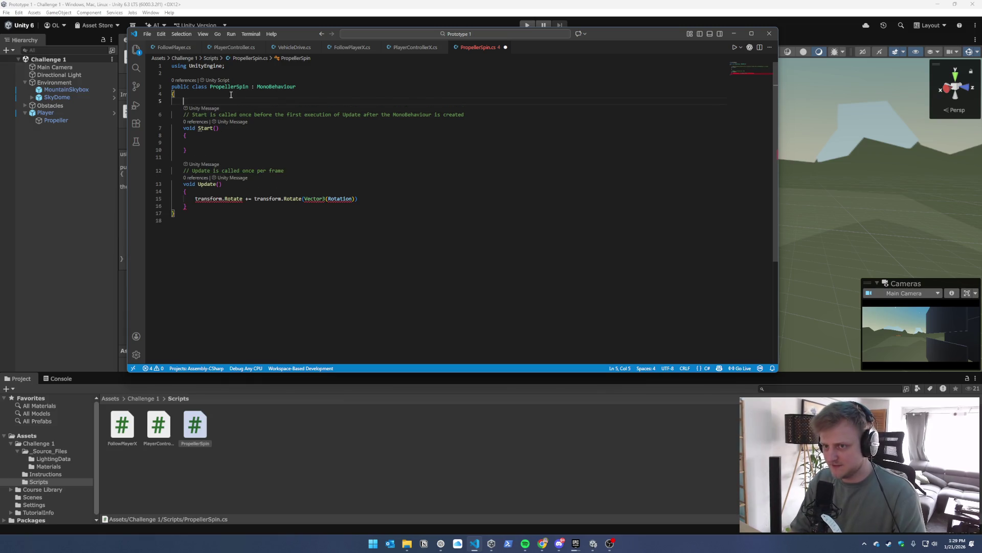
Type a public Vector3 rotation field declaration in PropellerSpin
type("public")
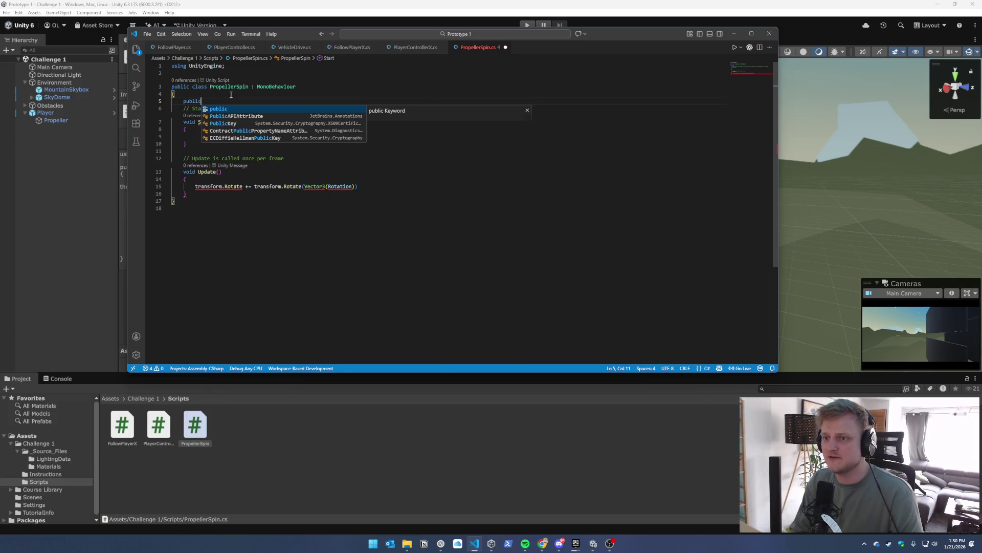
type(" Vec")
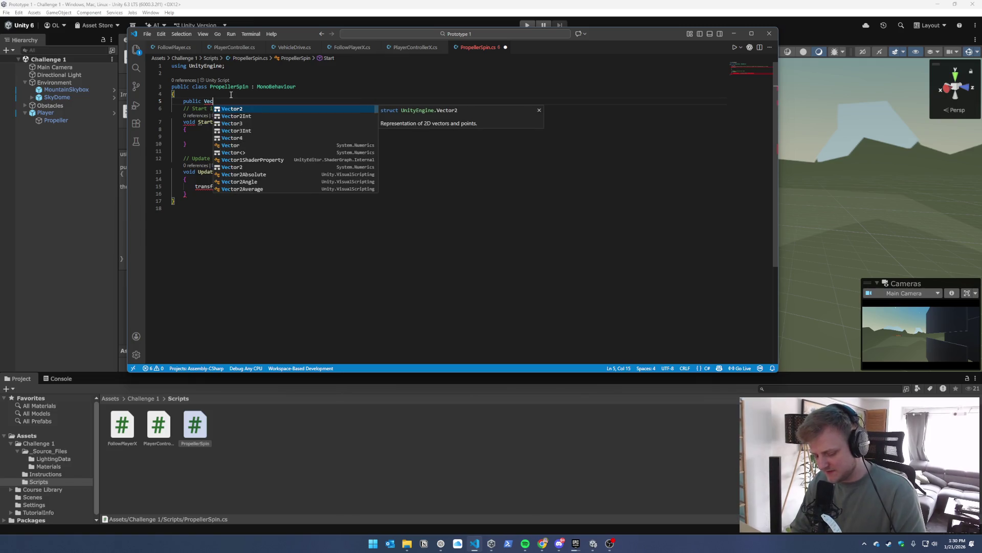
type("tor 3")
key("BackSpace")
key("BackSpace")
type("3 =")
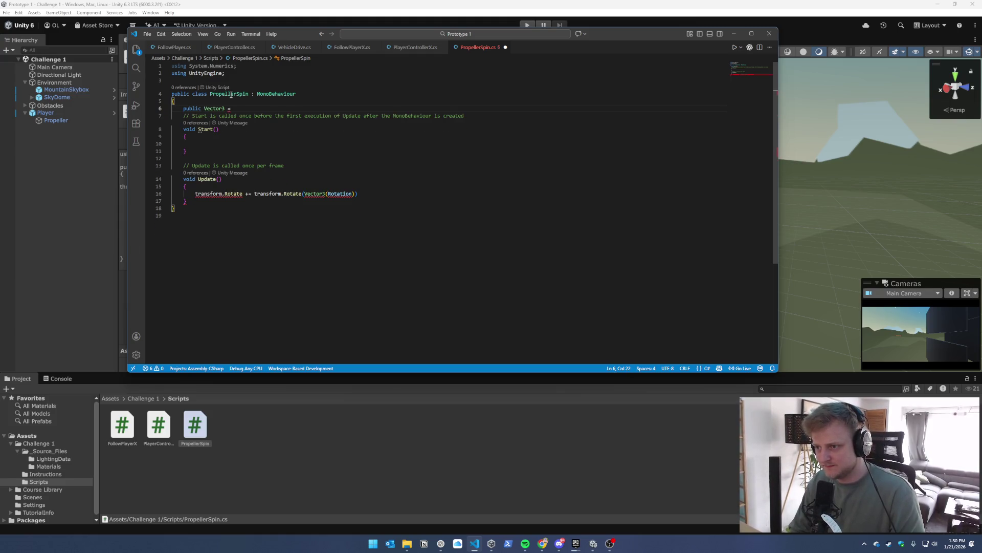
type(" ro")
key("BackSpace")
key("BackSpace")
type("Rota")
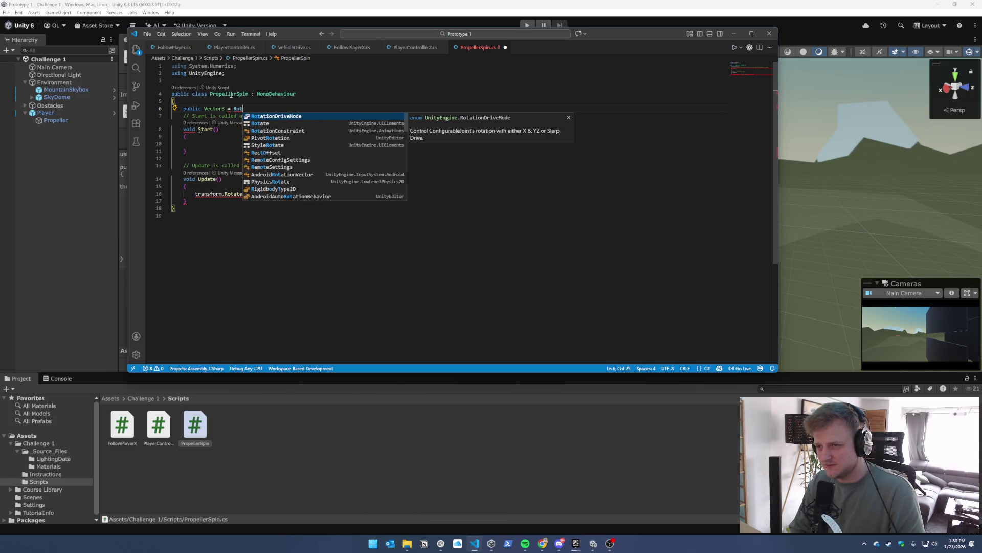
key("BackSpace")
key("BackSpace")
key("BackSpace")
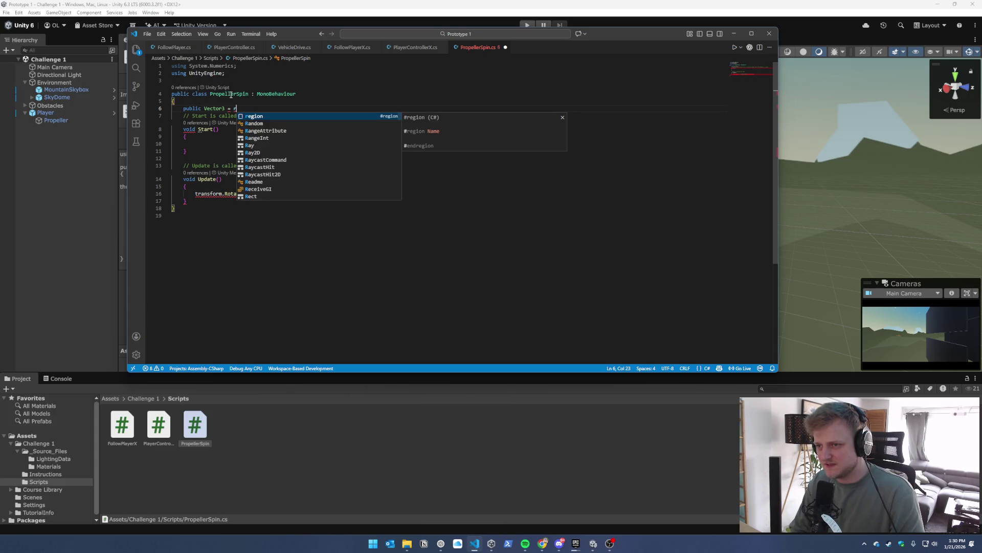
type("rotation")
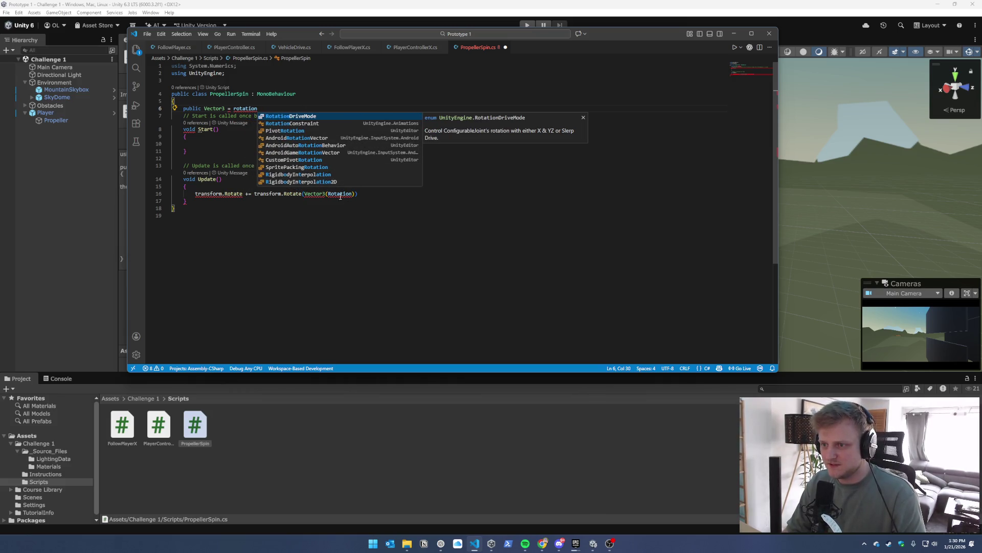
End the field with a semicolon and remove the stray equals sign
left_click(329, 194)
double_click(351, 195)
type("rotation")
left_click(287, 108)
type(";")
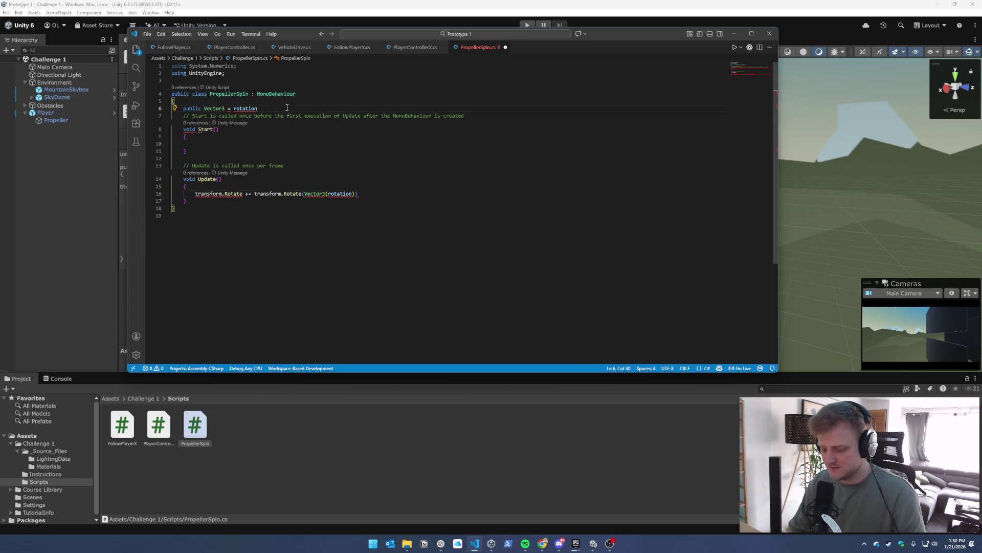
left_click(221, 108)
left_click(228, 107)
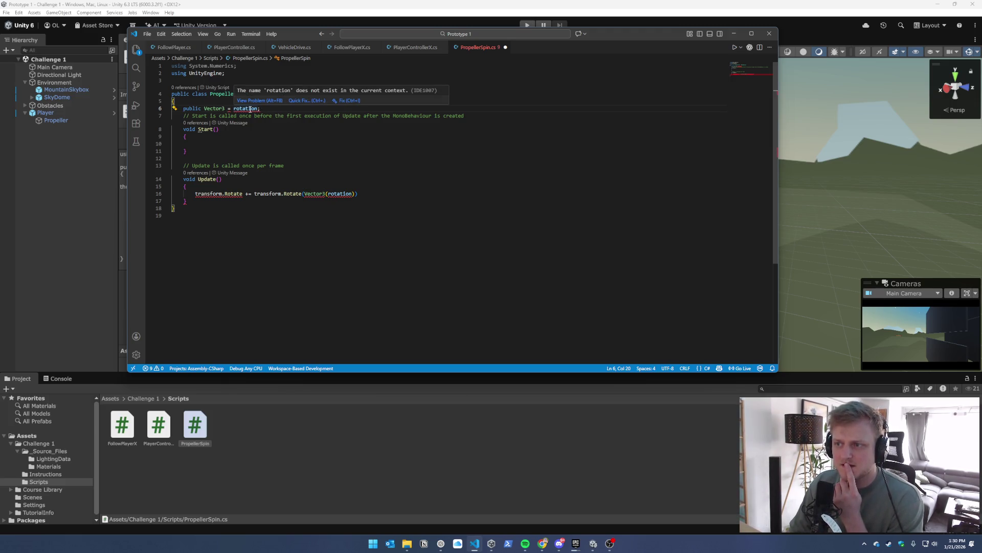
key("Delete")
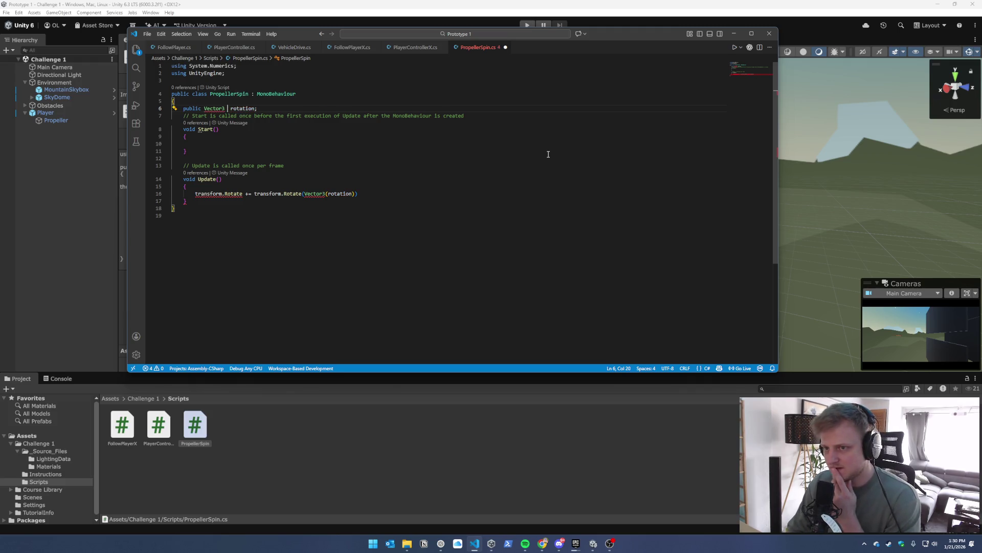
key("BackSpace")
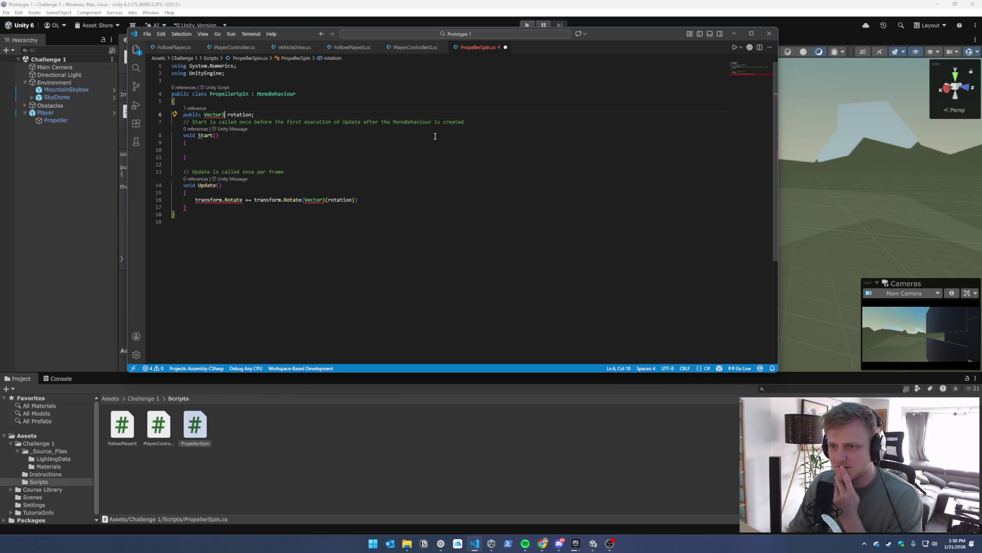
Bring up PlayerControllerX and then FollowPlayerX for comparison
mouse_move(215, 115)
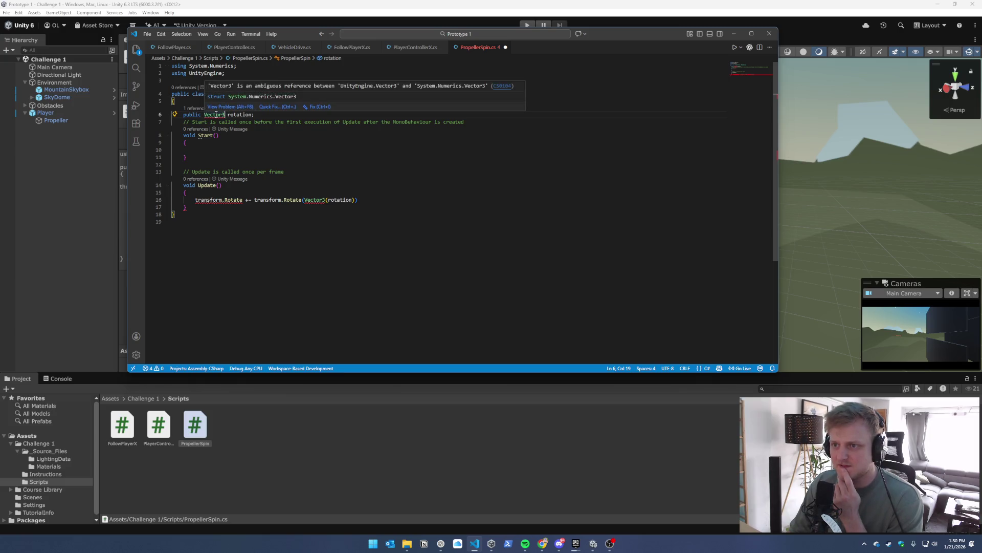
left_click(415, 47)
left_click(352, 47)
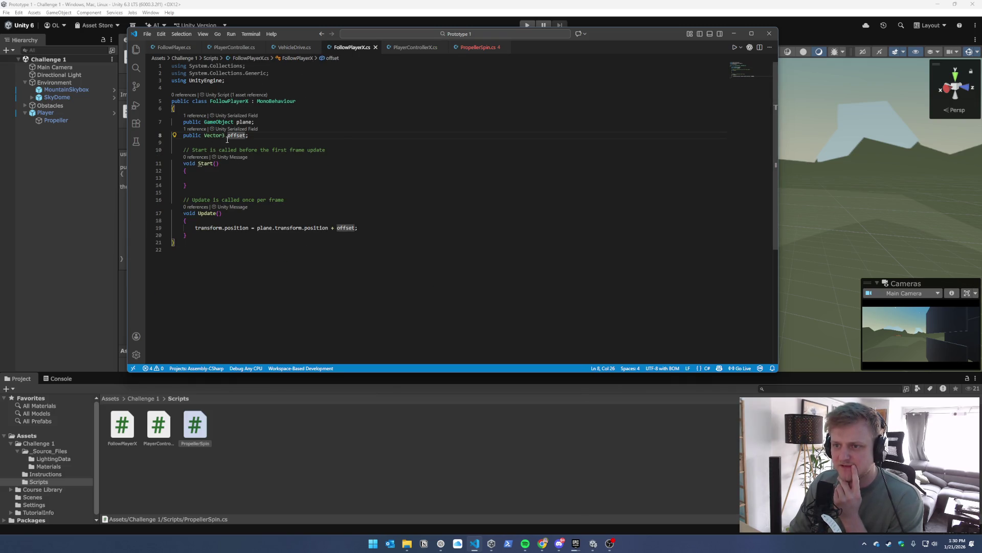
Compare PropellerSpin's Vector3 error against the PlayerControllerX and FollowPlayerX scripts
left_click(476, 48)
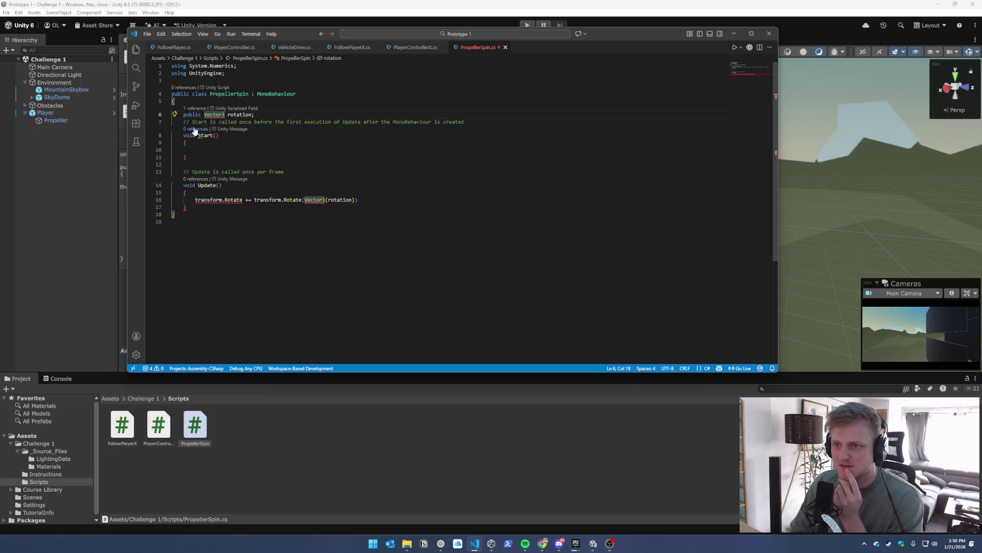
mouse_move(205, 118)
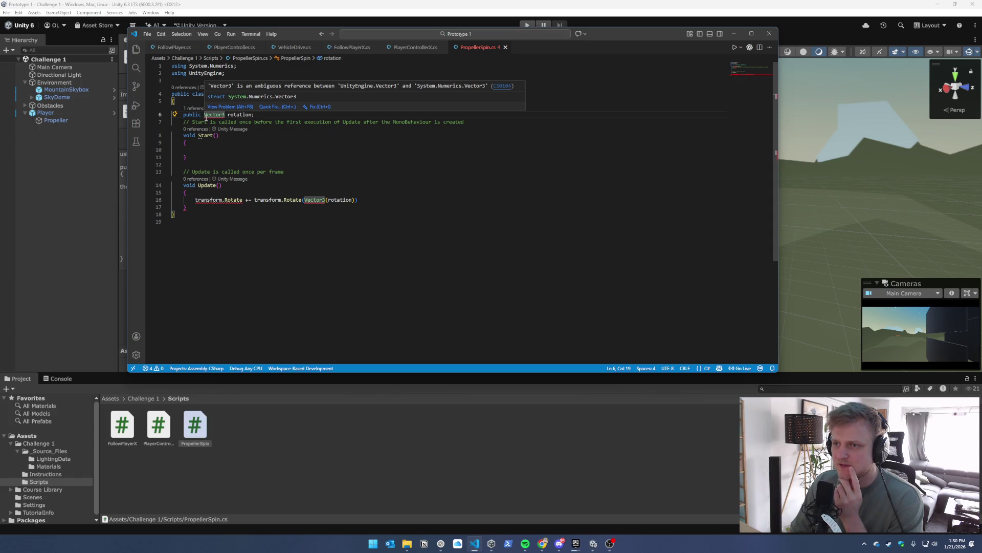
left_click(404, 47)
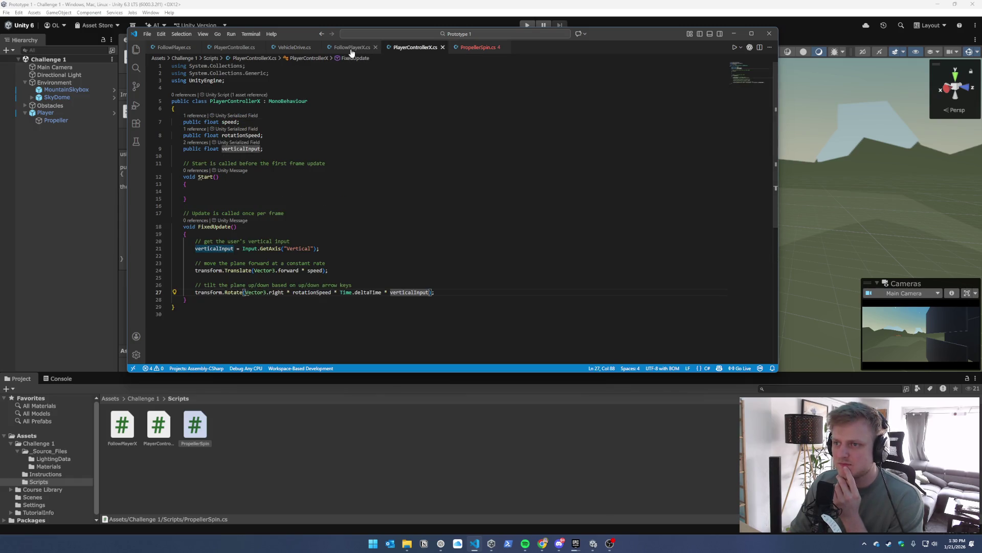
left_click(477, 48)
left_click(401, 48)
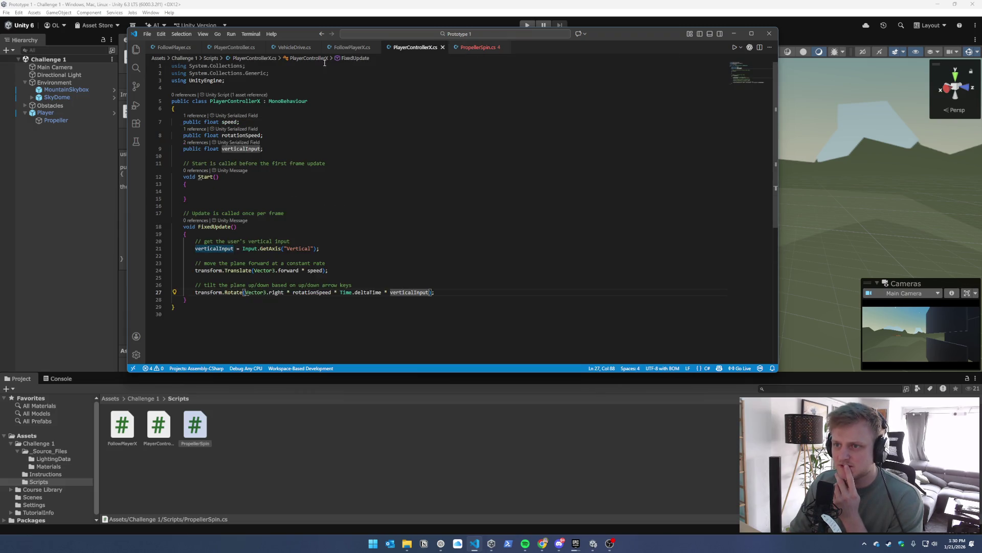
left_click(470, 48)
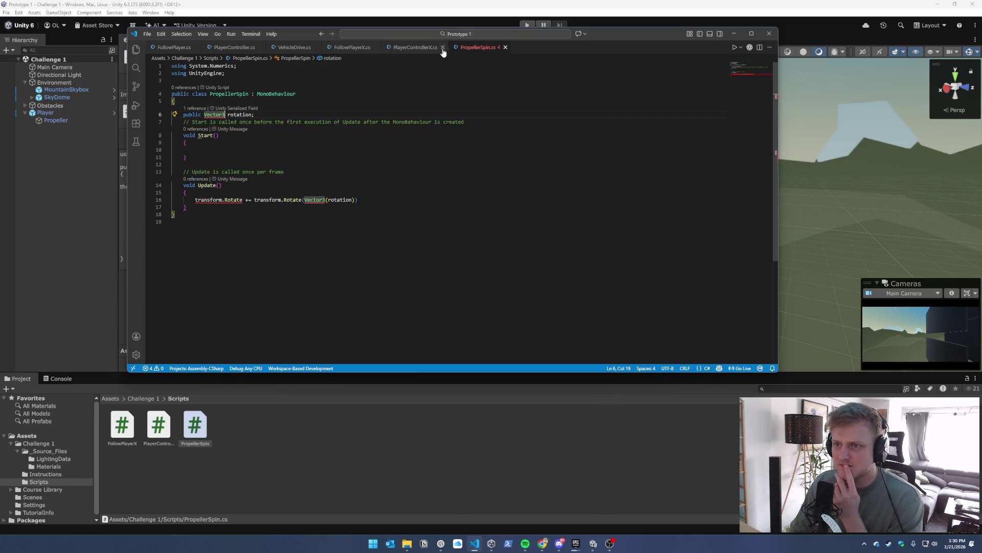
left_click(410, 49)
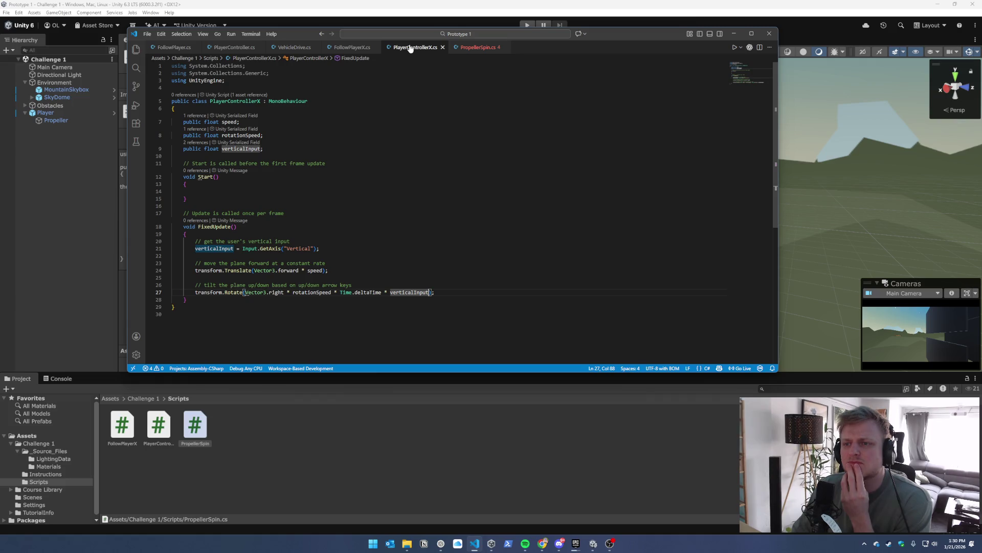
left_click(360, 48)
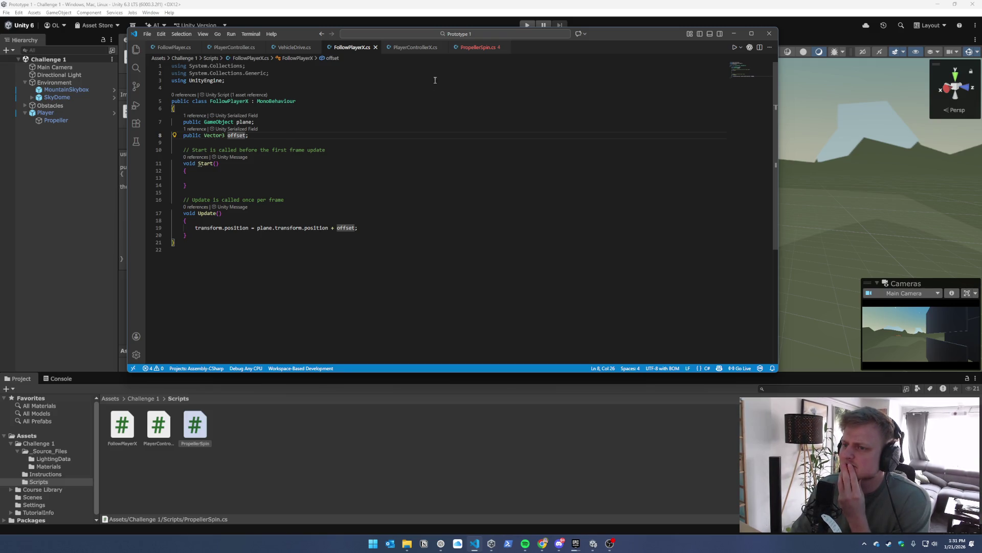
Check FollowPlayerX's Vector3 offset field, then select PropellerSpin's using System.Numerics line
left_click(481, 47)
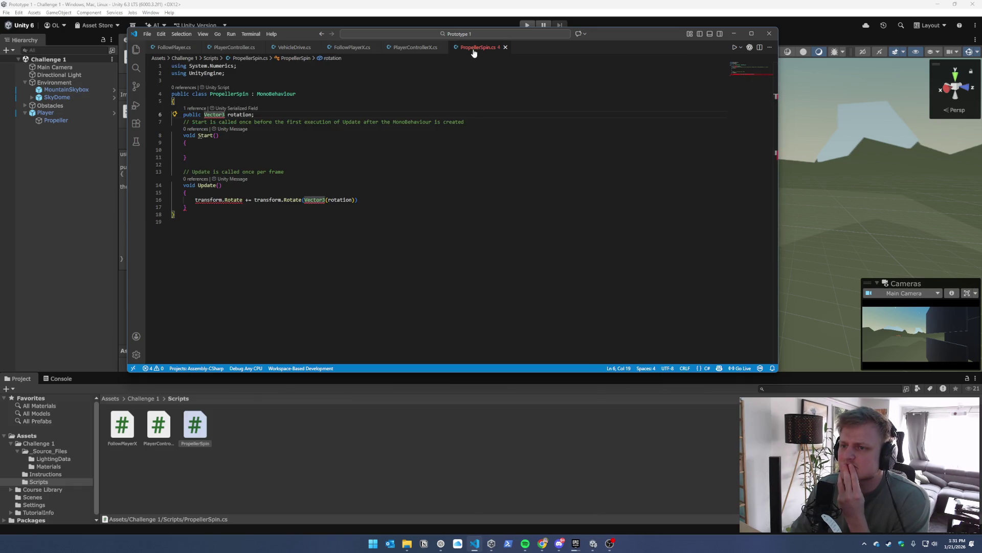
mouse_move(223, 113)
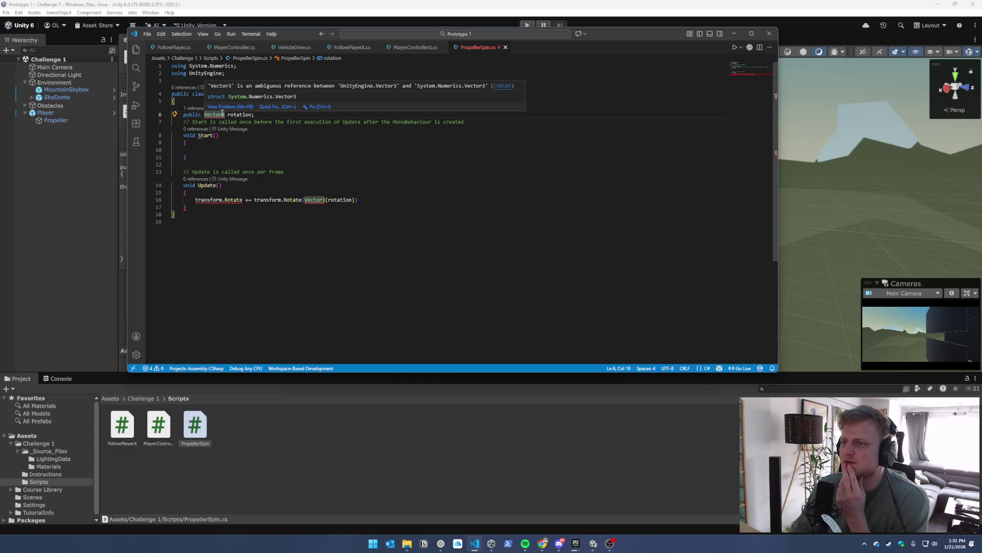
left_click(351, 47)
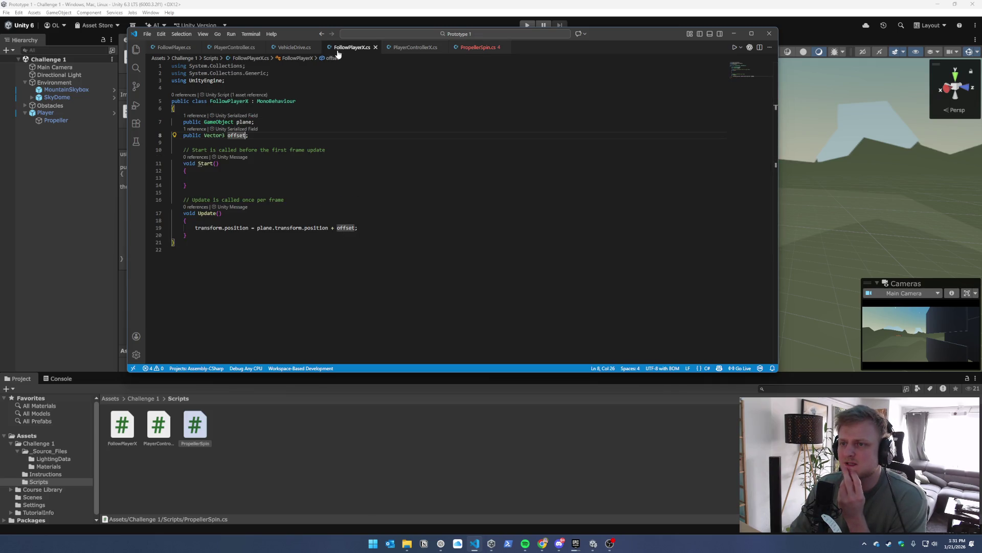
left_click(466, 48)
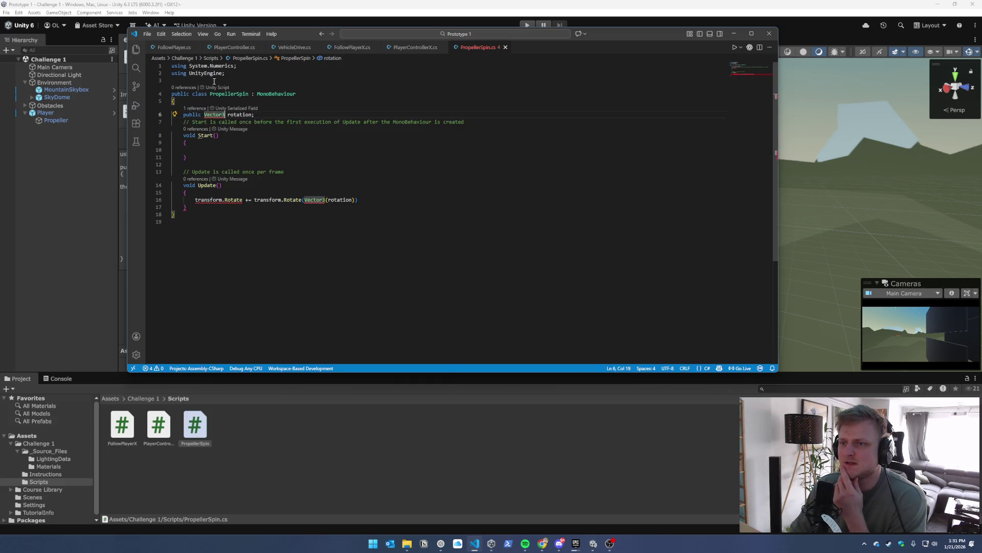
left_click_drag(238, 66, 148, 69)
Delete the using System.Numerics line from PropellerSpin, then view FollowPlayerX.cs
key("BackSpace")
key("Delete")
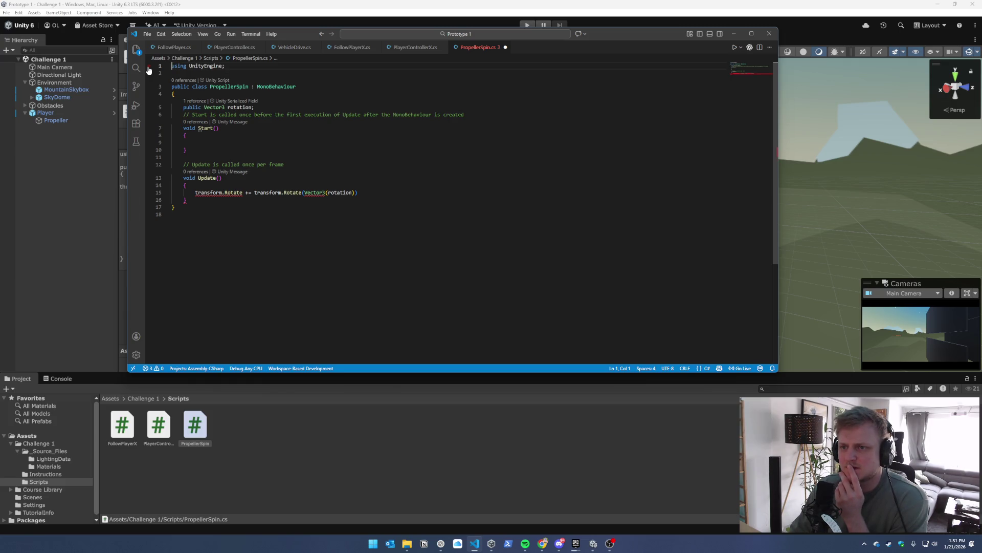
left_click(308, 108)
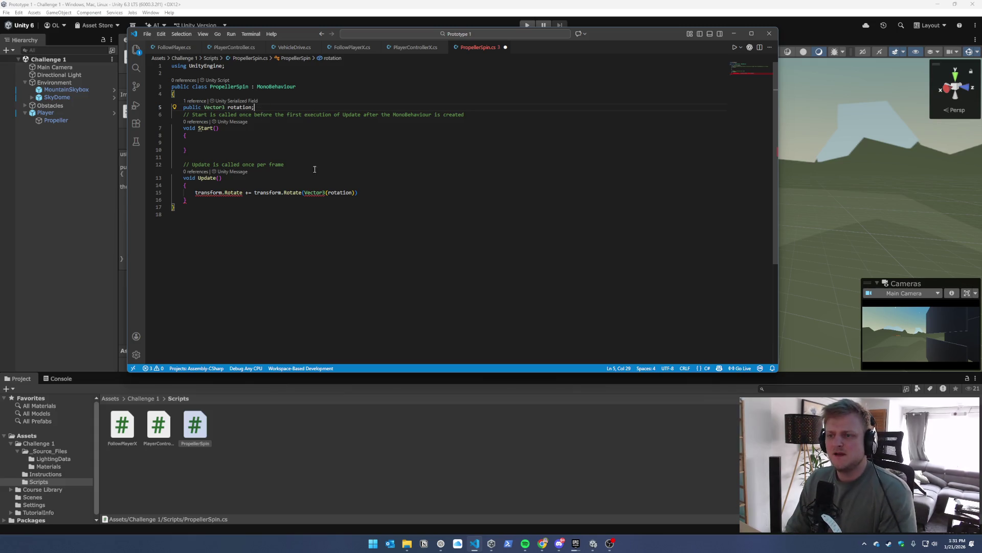
mouse_move(227, 193)
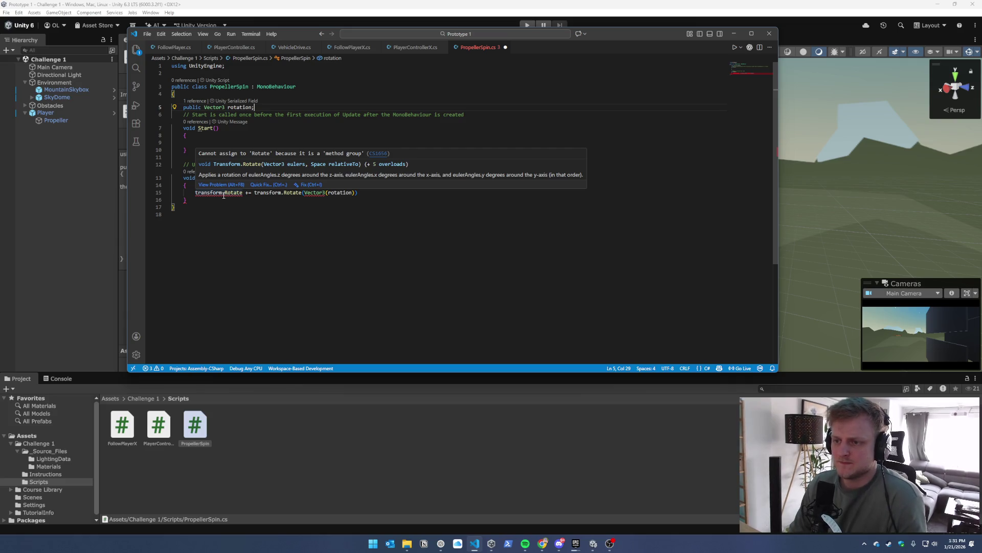
left_click(353, 47)
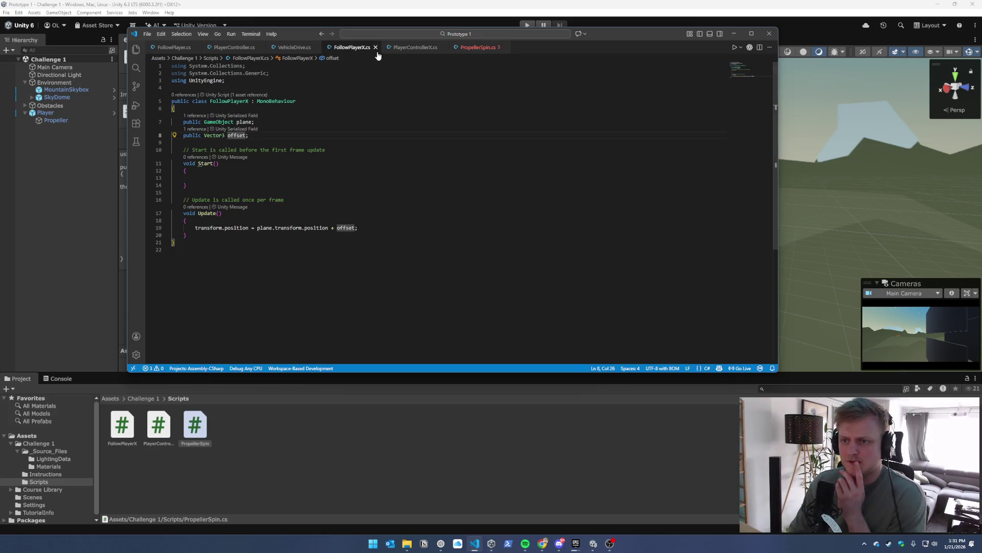
Review PlayerControllerX, FollowPlayerX and VehicleDrive, ending on PlayerController's transform.Rotate call
left_click(405, 48)
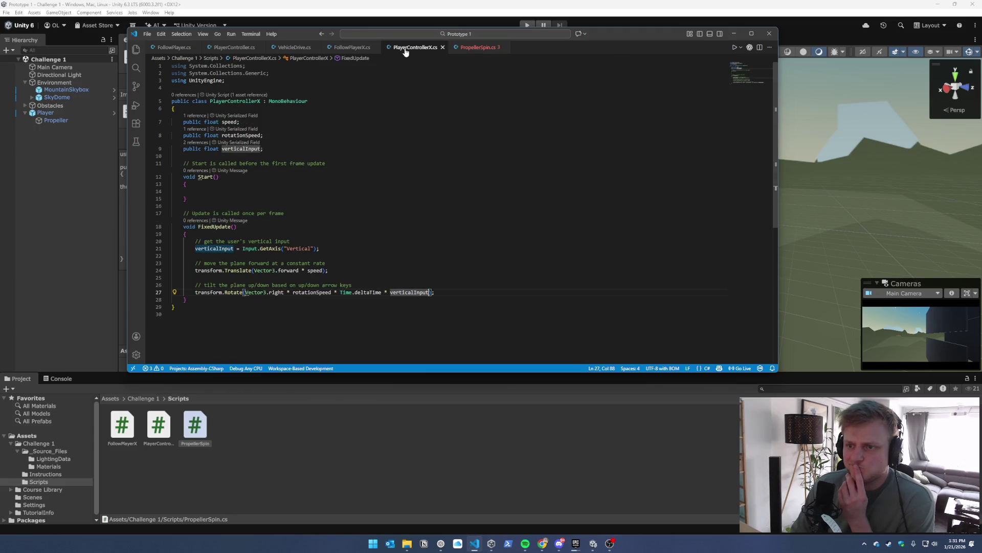
left_click(352, 48)
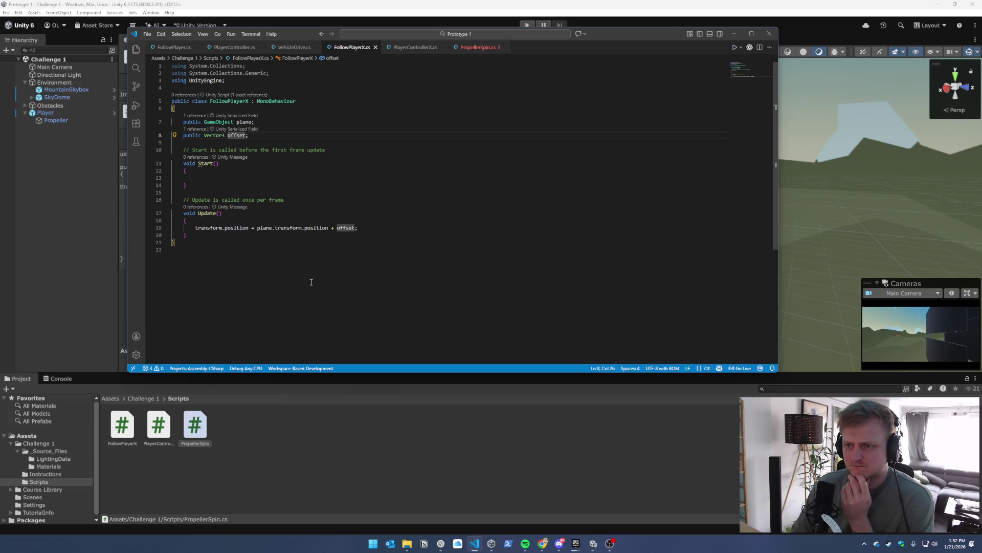
left_click(288, 47)
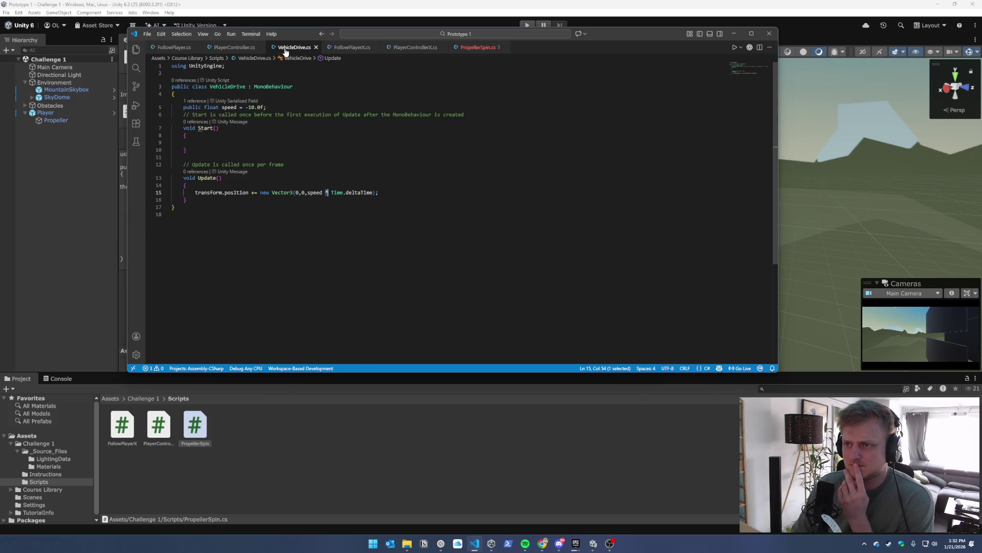
left_click(229, 47)
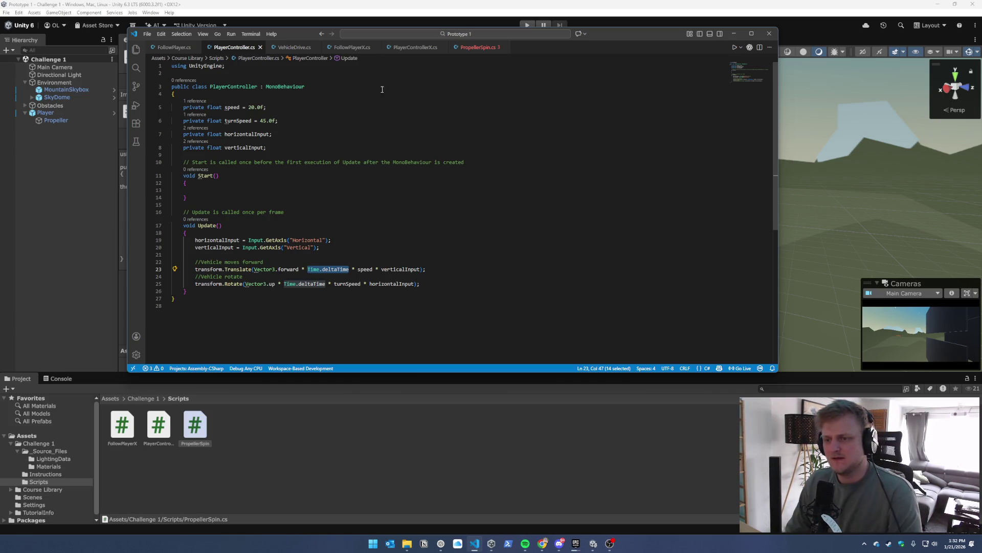
Replace the broken assignment after transform.Rotate with an opening parenthesis
left_click(478, 48)
left_click_drag(357, 193, 244, 193)
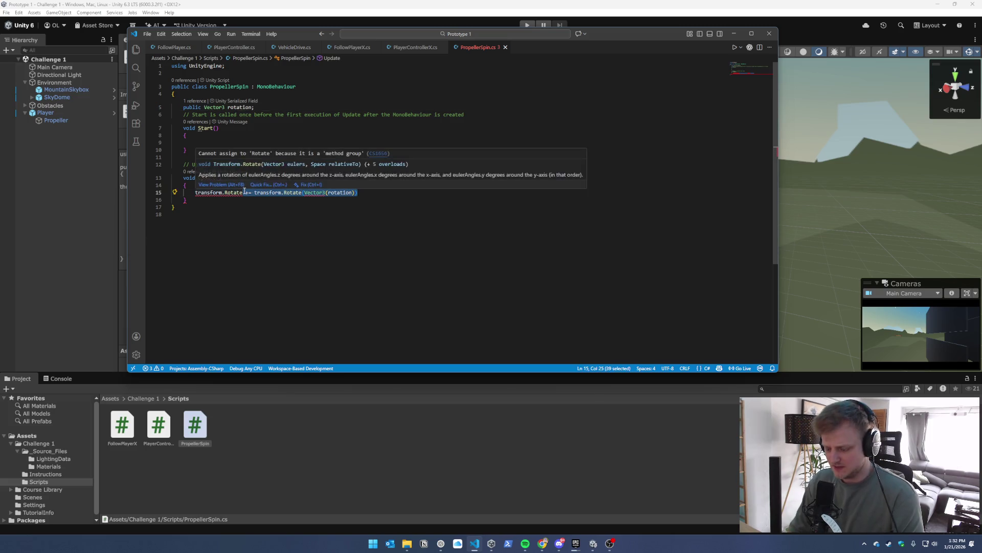
type("(")
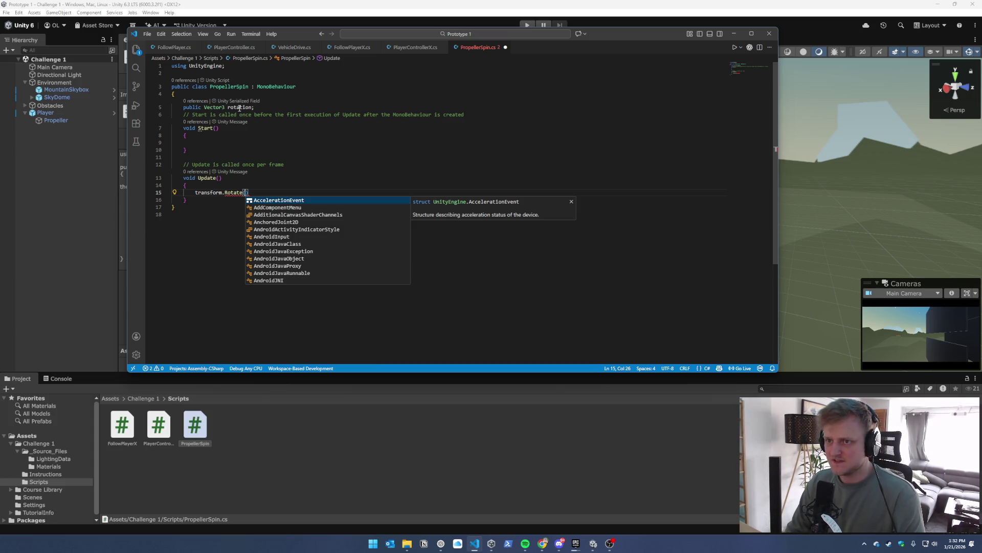
left_click(289, 47)
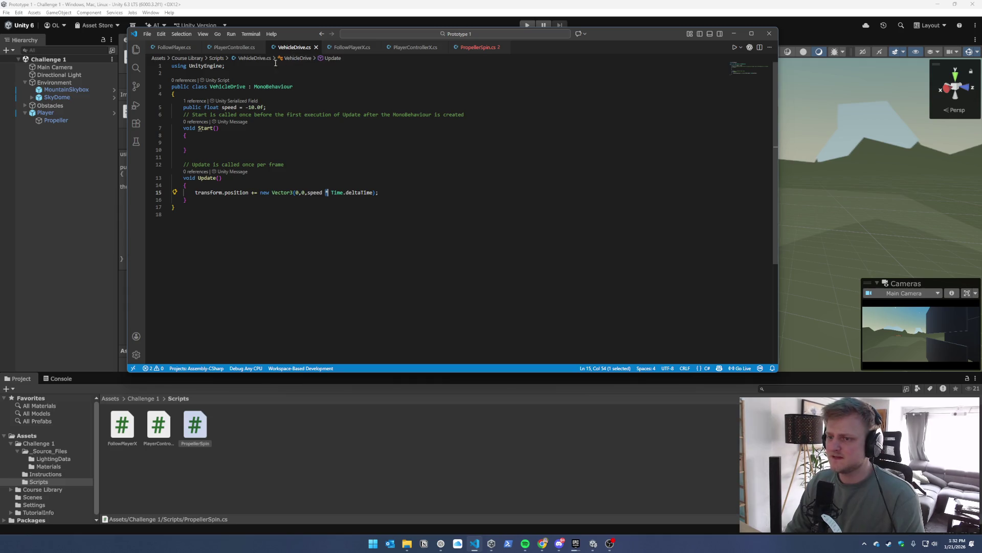
left_click(239, 47)
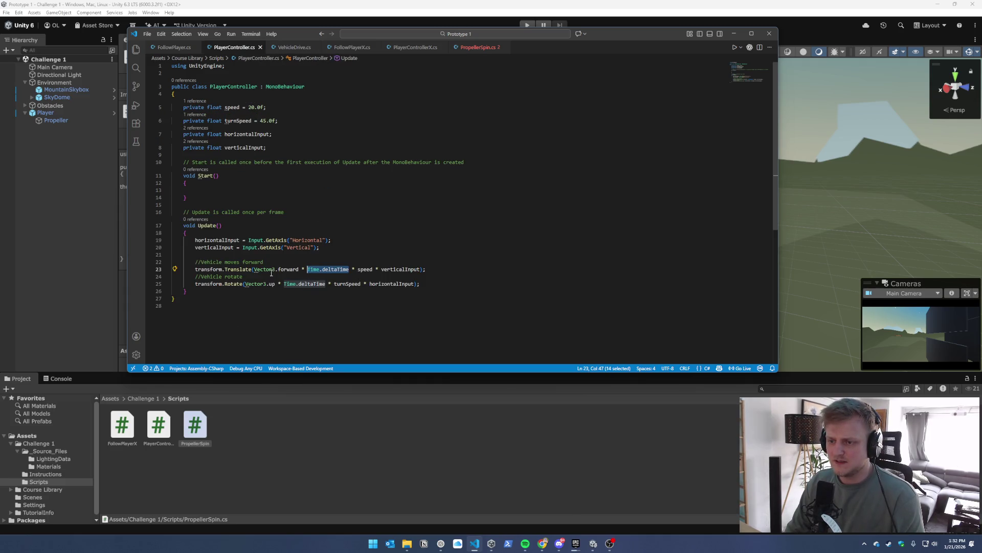
Pass rotation as Rotate's first argument, checking PlayerController's Rotate call for the rest
left_click(480, 47)
type("rotation,")
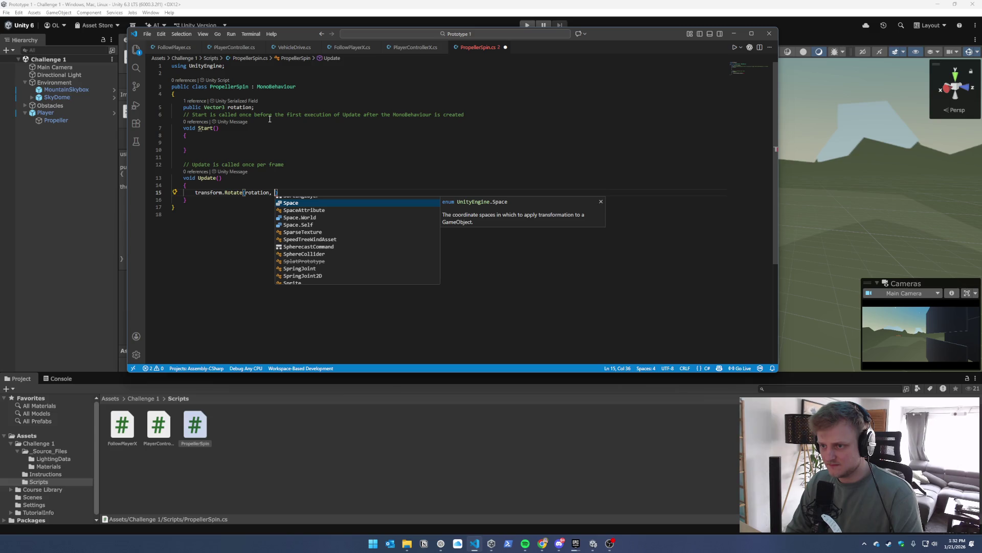
key("Escape")
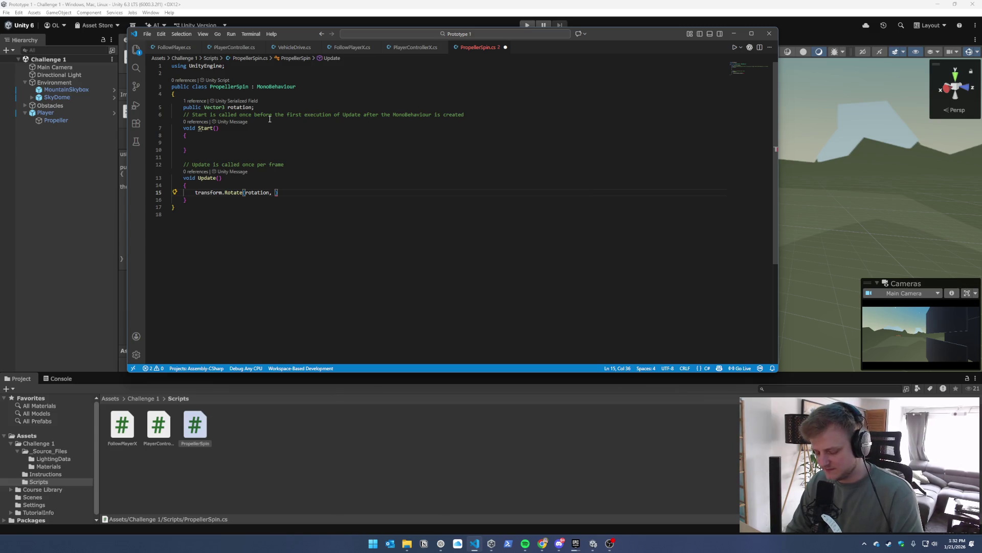
left_click(229, 48)
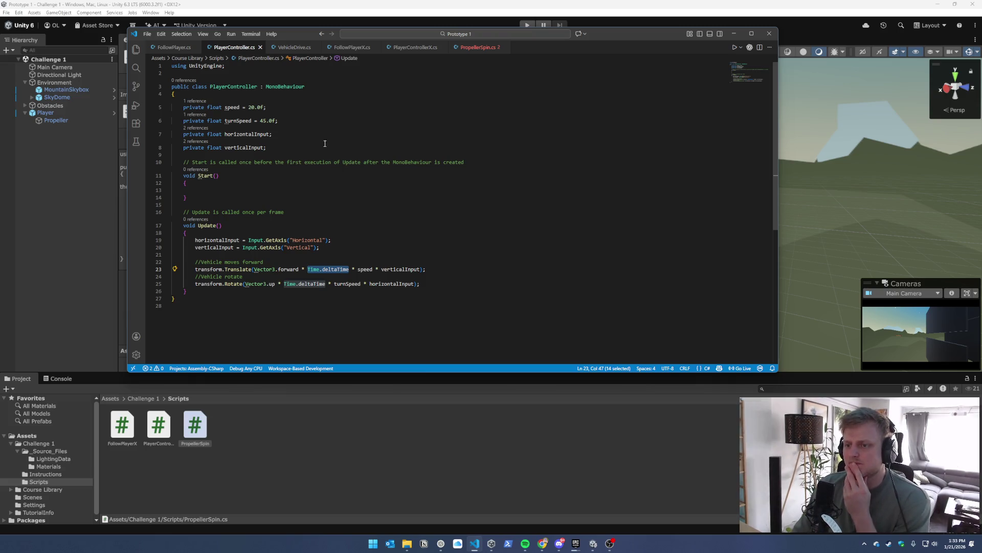
mouse_move(290, 283)
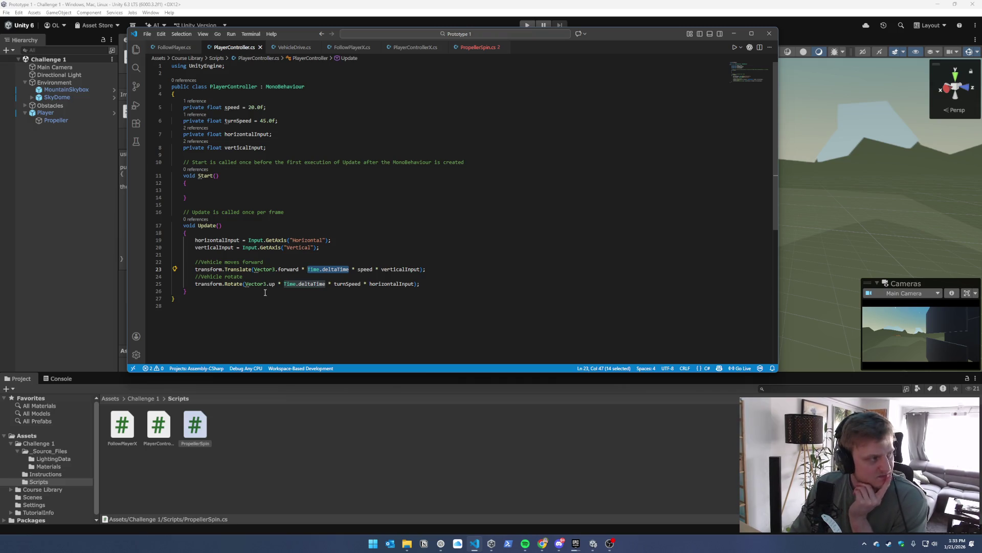
left_click(474, 47)
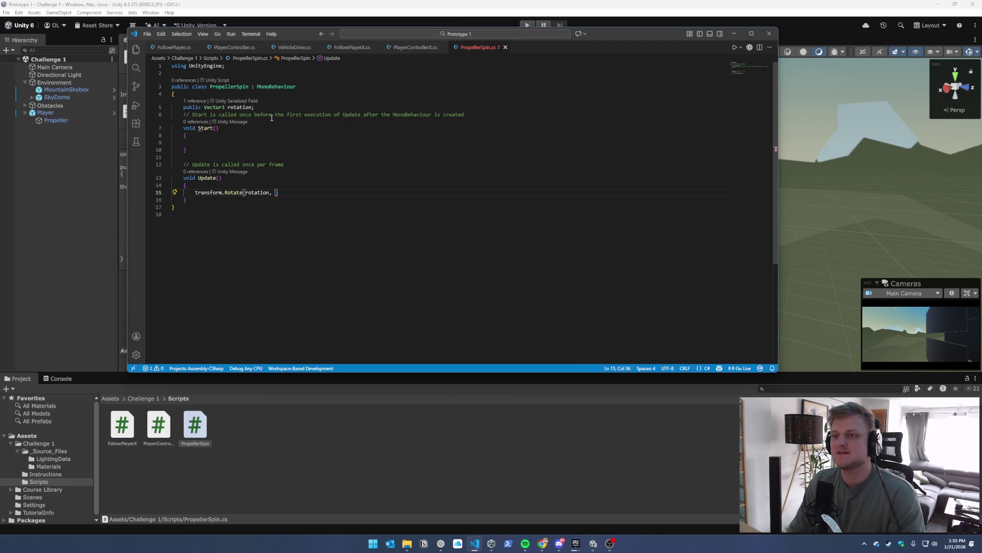
Add a 'public float roationSpeed;' field below the rotation field in PropellerSpin
left_click(279, 106)
key("Return")
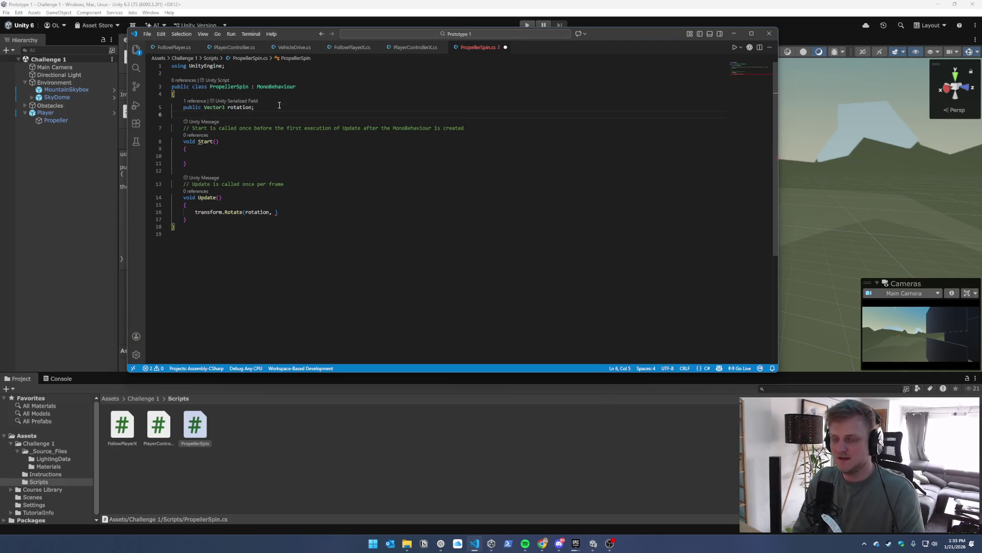
type("public")
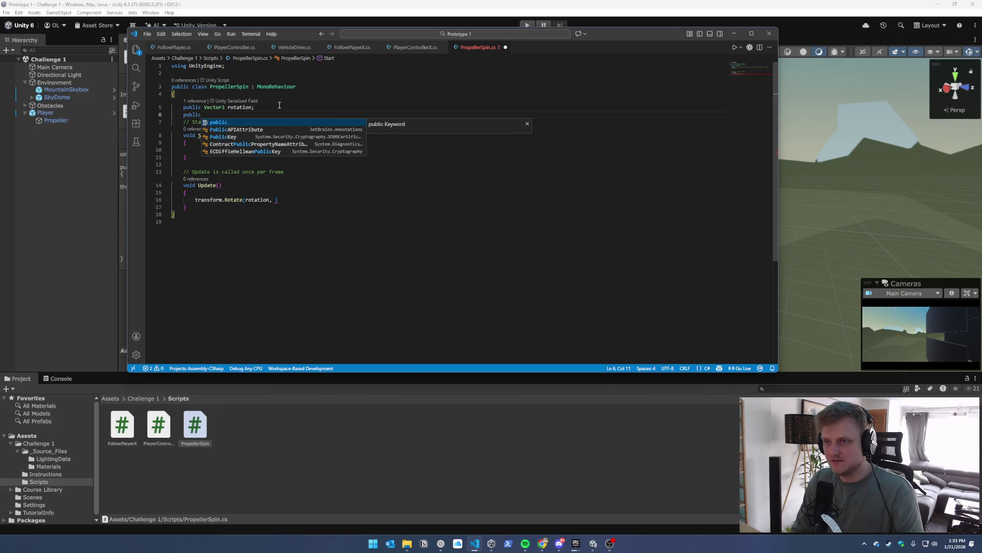
key("ctrl+space")
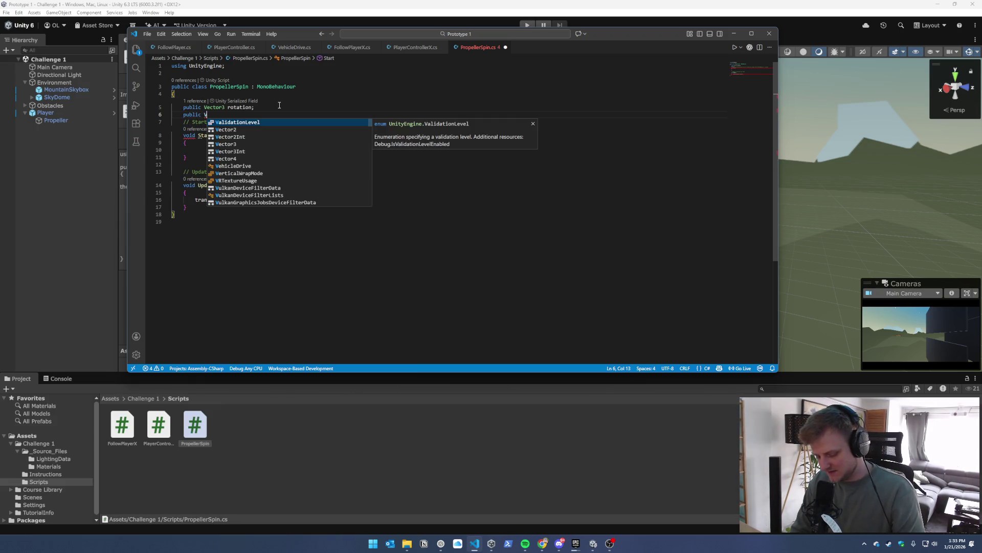
key("Escape")
type("fl")
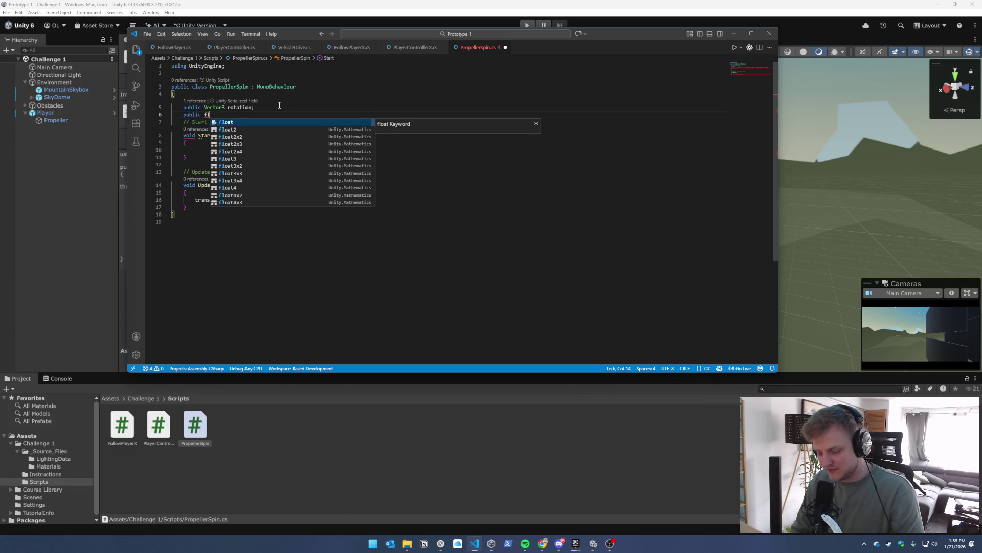
type("oat roa")
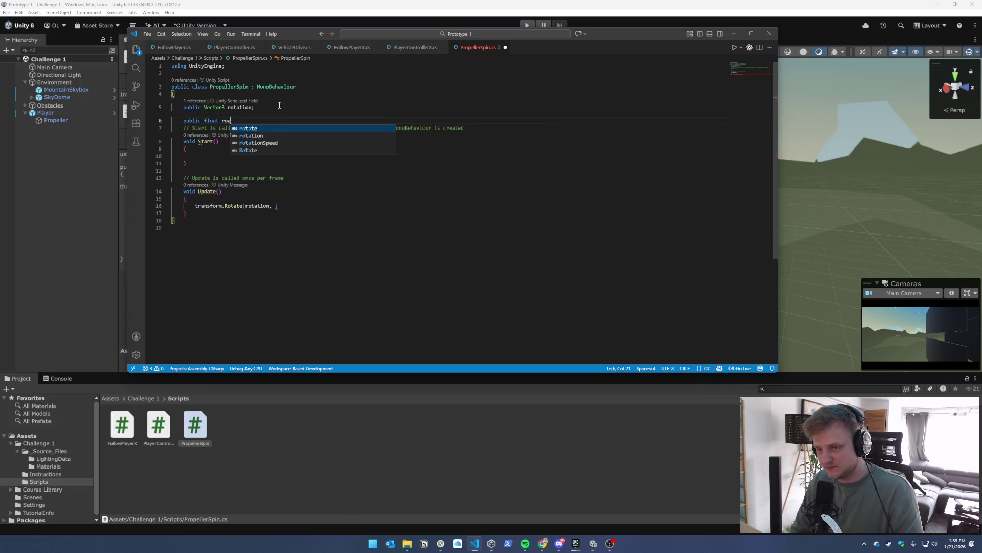
type("tionSpeed;")
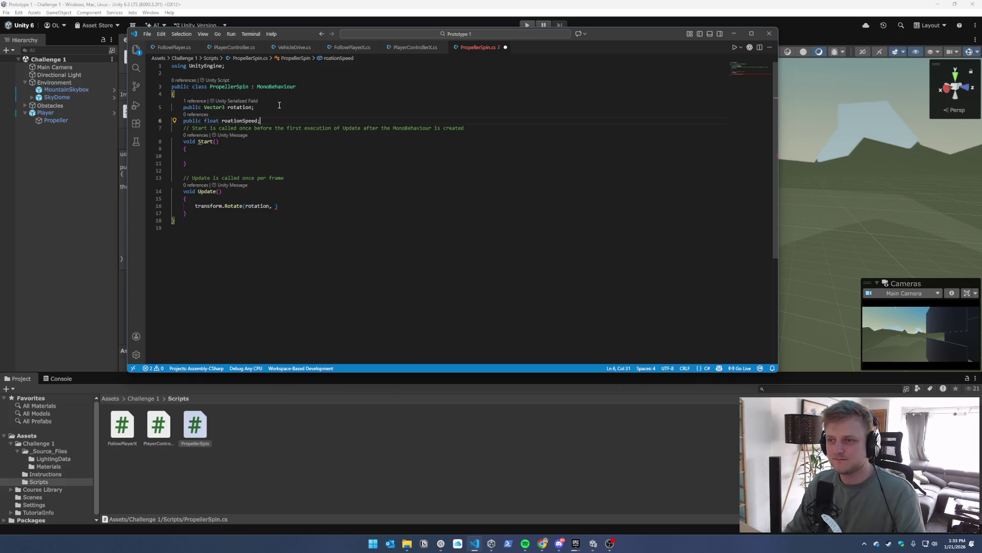
key("Return")
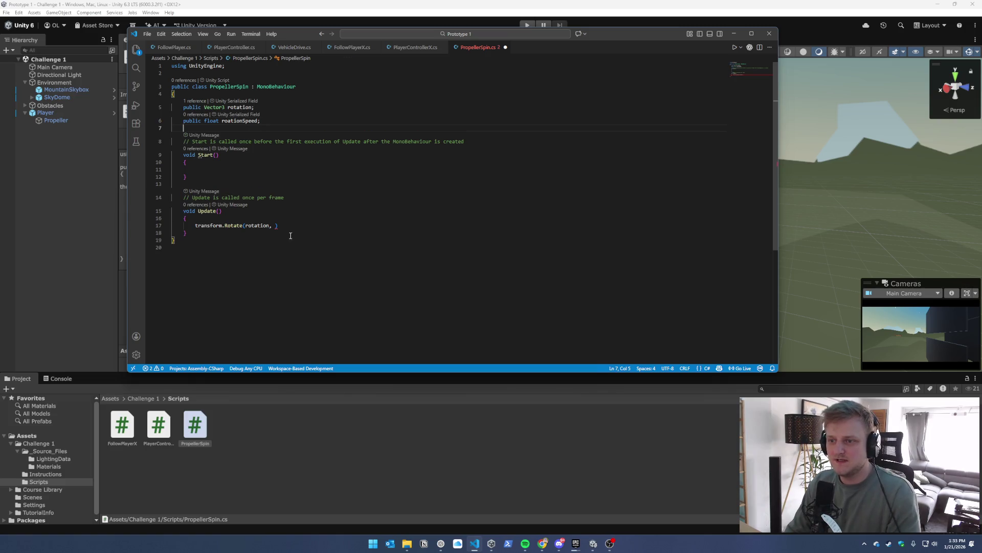
Change the Rotate line to transform.Rotate(rotation * Time.deltaTime * roationSpeed); and save the script
left_click(273, 213)
key("BackSpace")
key("BackSpace")
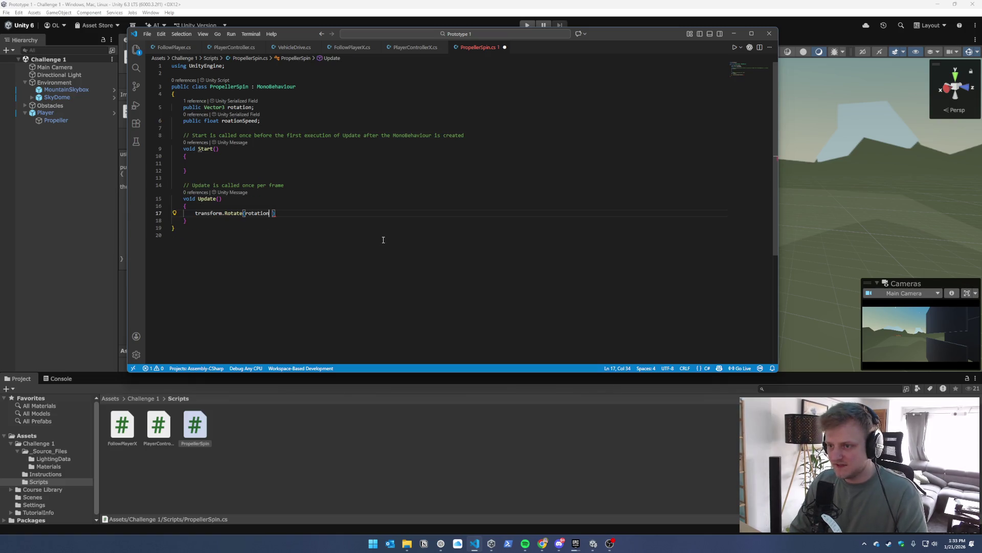
type("n * ")
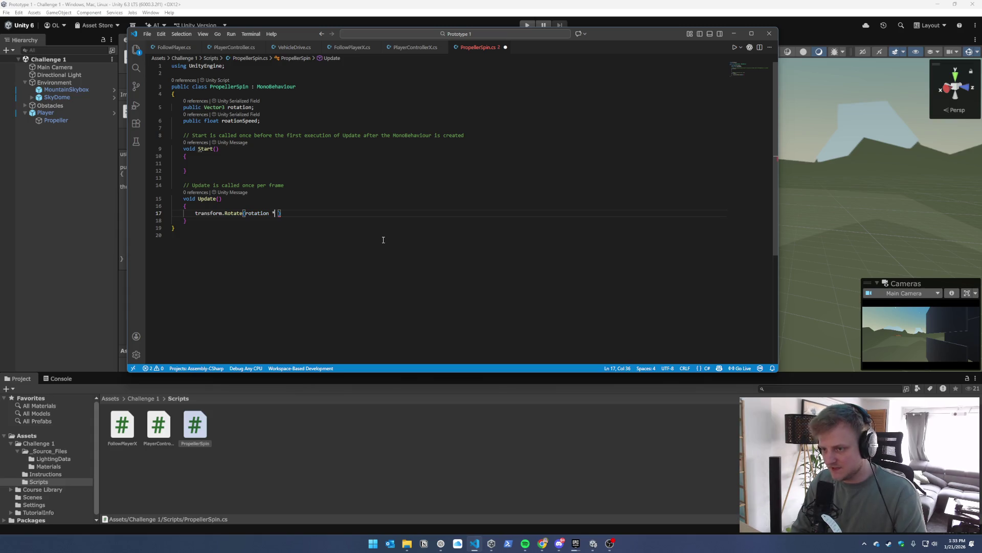
type("Time.")
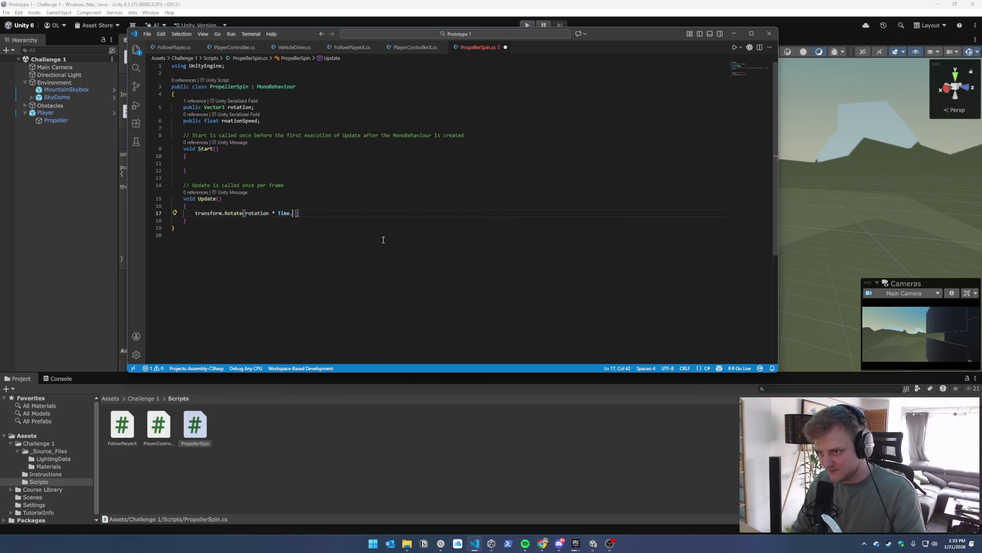
type("delta")
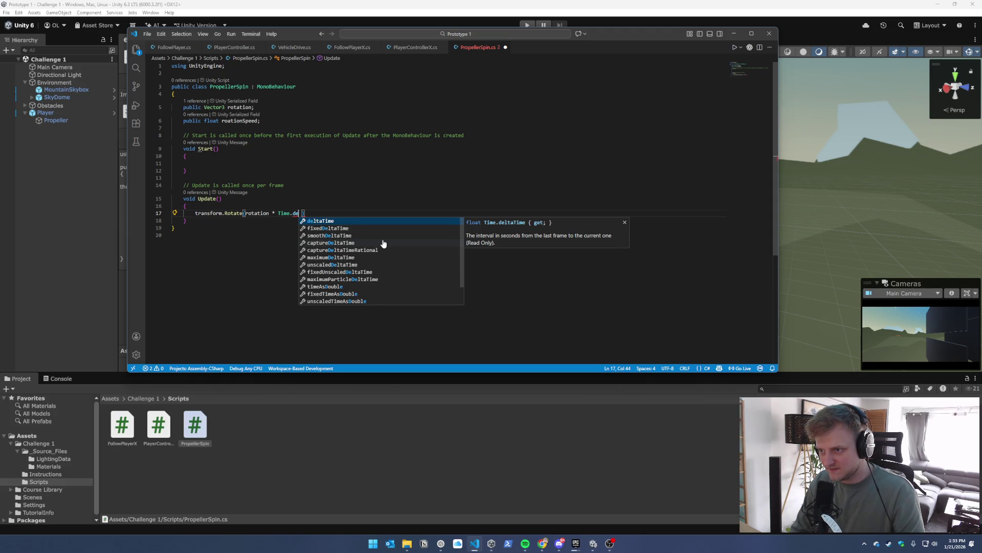
key("Tab")
type("*")
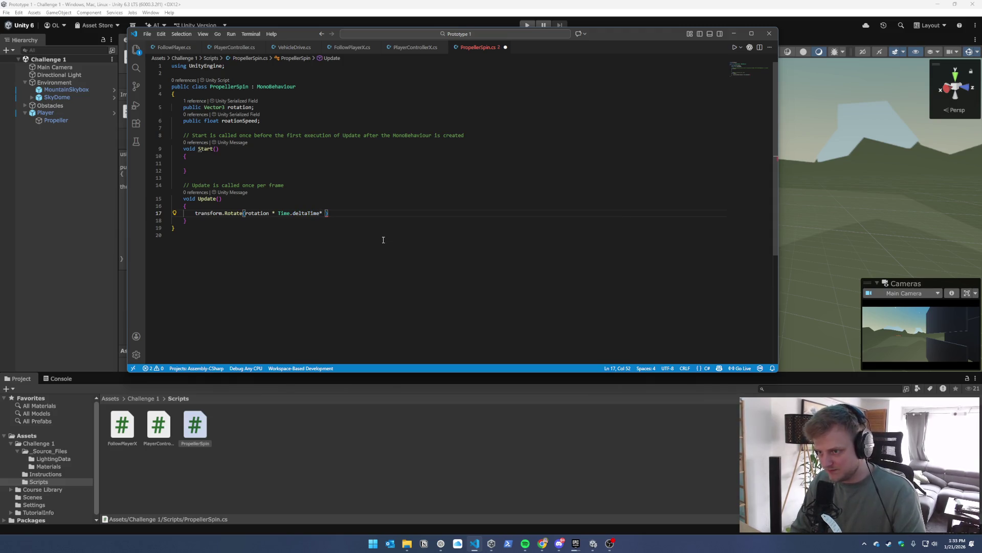
type("s")
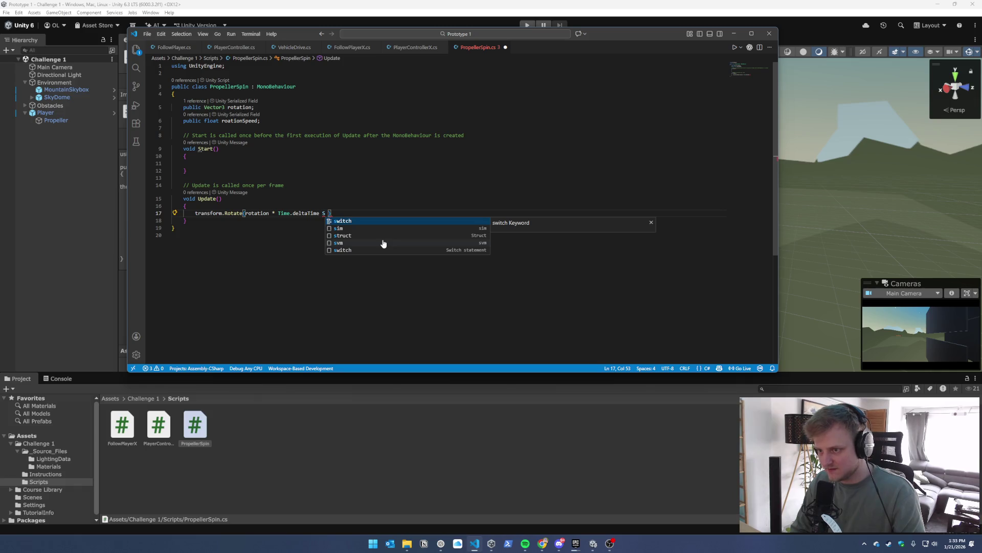
key("BackSpace")
type("* Sp")
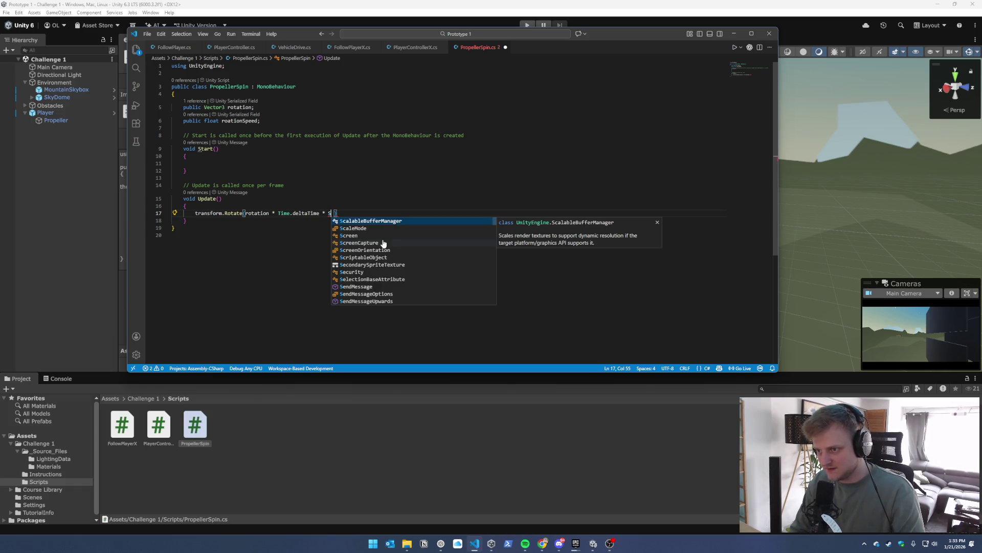
type("ee")
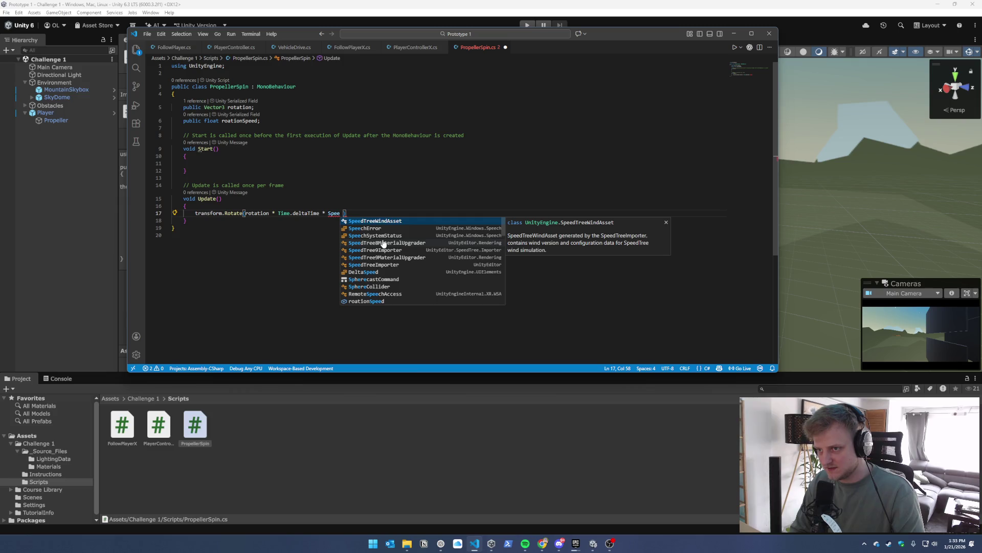
key("BackSpace")
key("BackSpace")
key("BackSpace")
type("roat")
key("Tab")
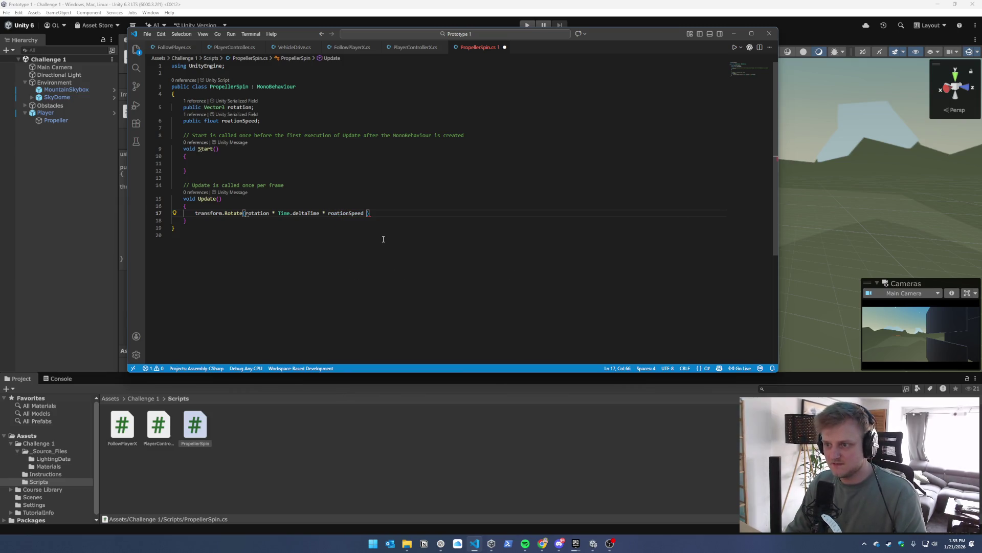
type(";")
key("ctrl+s")
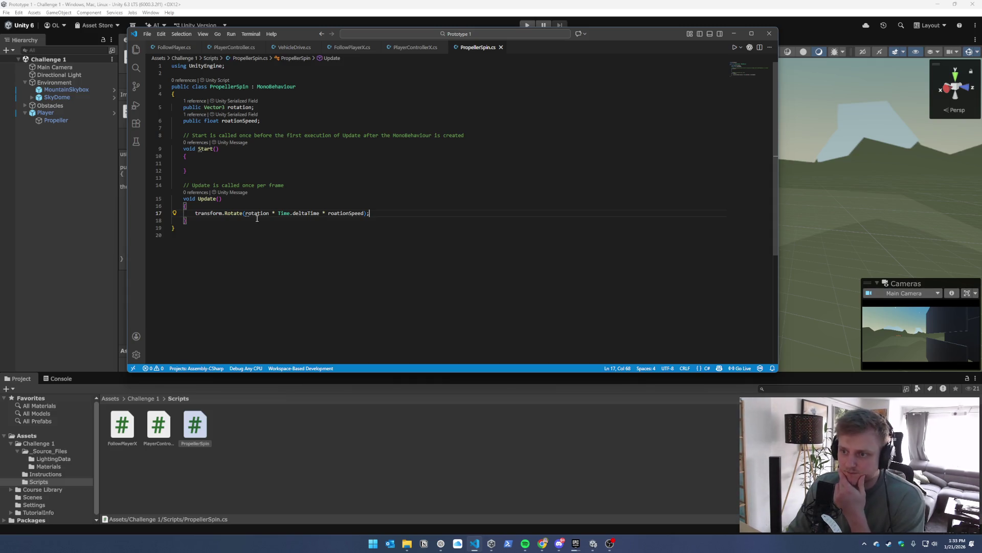
Compare PropellerSpin against the PlayerController script, then return to PropellerSpin
mouse_move(229, 210)
mouse_move(277, 212)
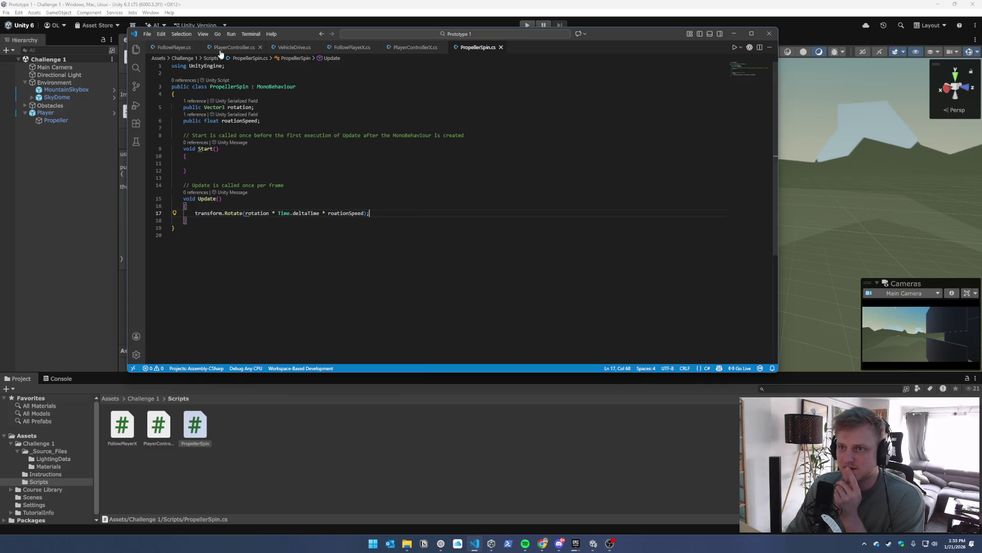
left_click(237, 48)
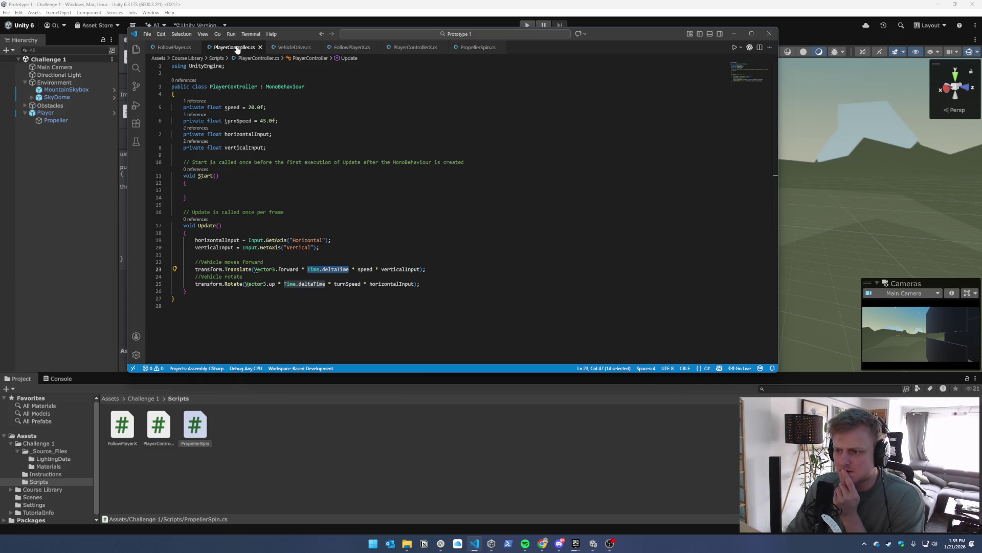
left_click(469, 48)
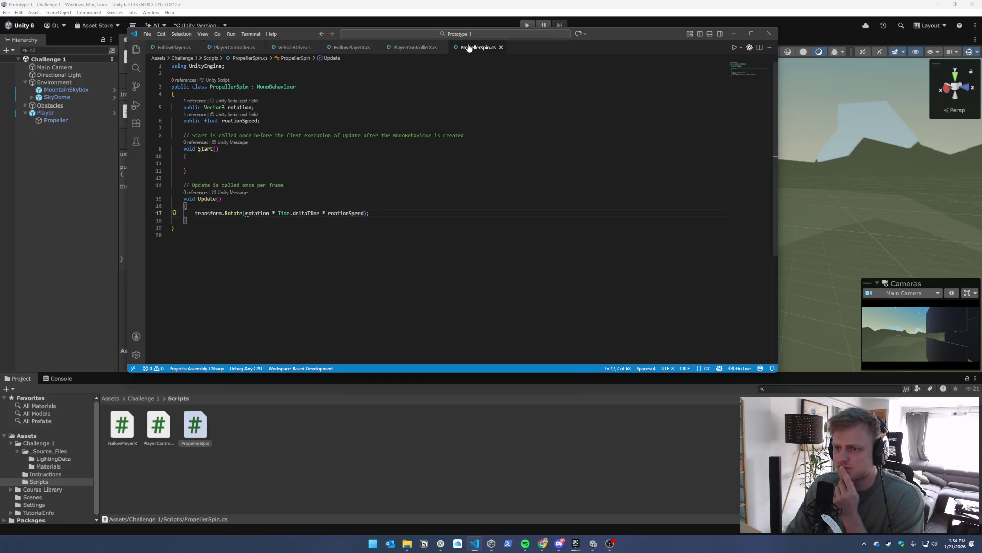
Attach the PropellerSpin script to the Propeller object in Unity
left_click(89, 241)
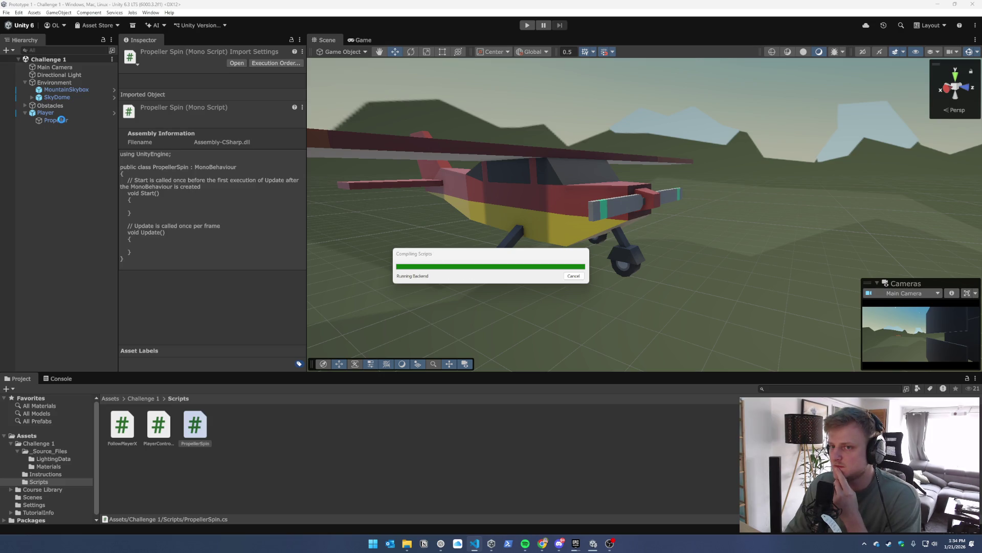
left_click(56, 121)
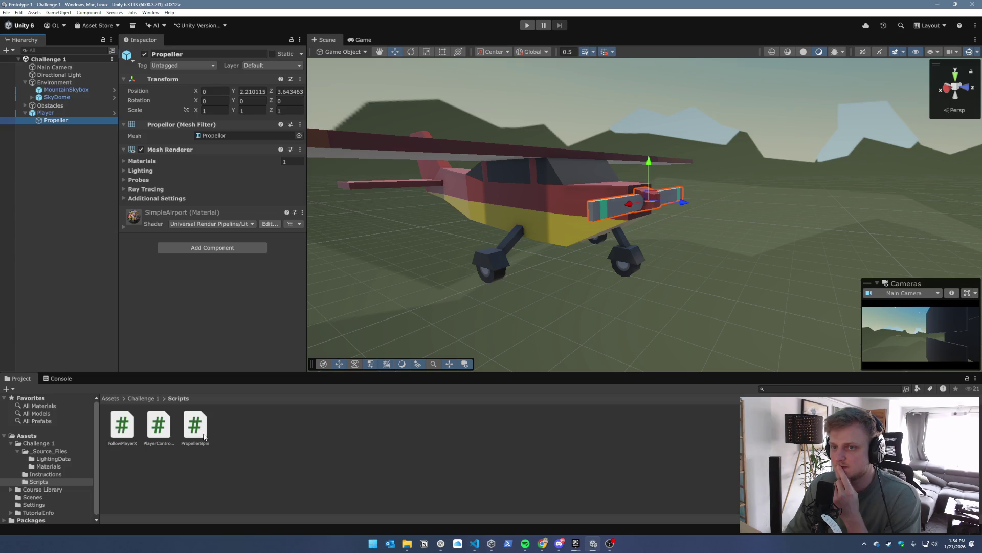
left_click_drag(204, 436, 206, 292)
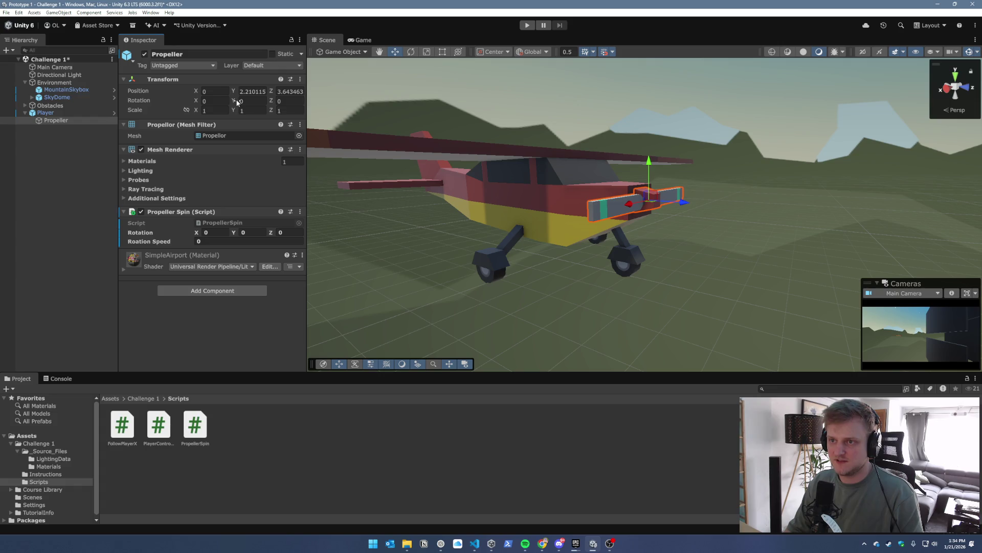
Set the Propeller's Transform Rotation Y and Z to 0
left_click_drag(233, 103, 233, 104)
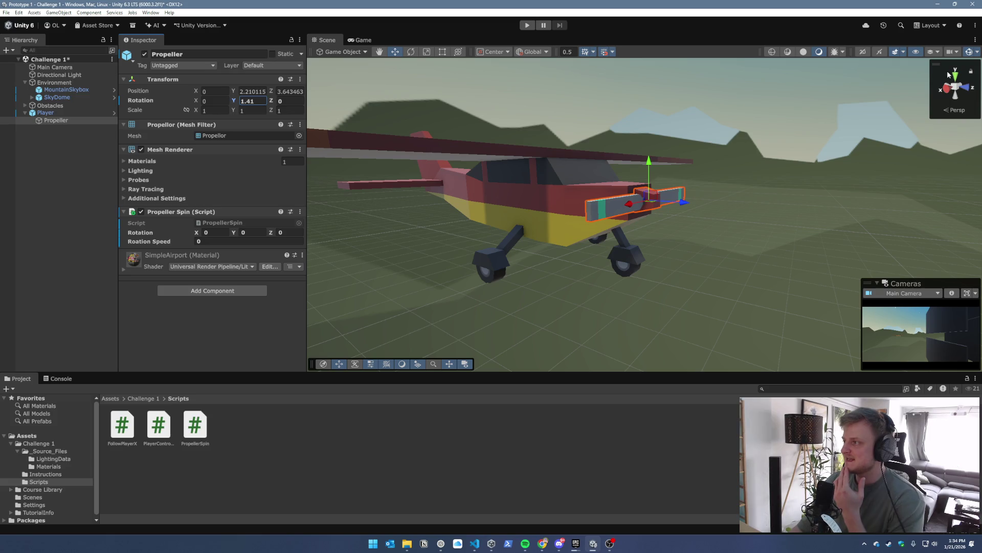
left_click(253, 101)
type("0")
left_click(276, 100)
mouse_move(271, 101)
left_mouse_down()
mouse_move(643, 184)
mouse_move(271, 192)
mouse_move(436, 179)
left_mouse_up()
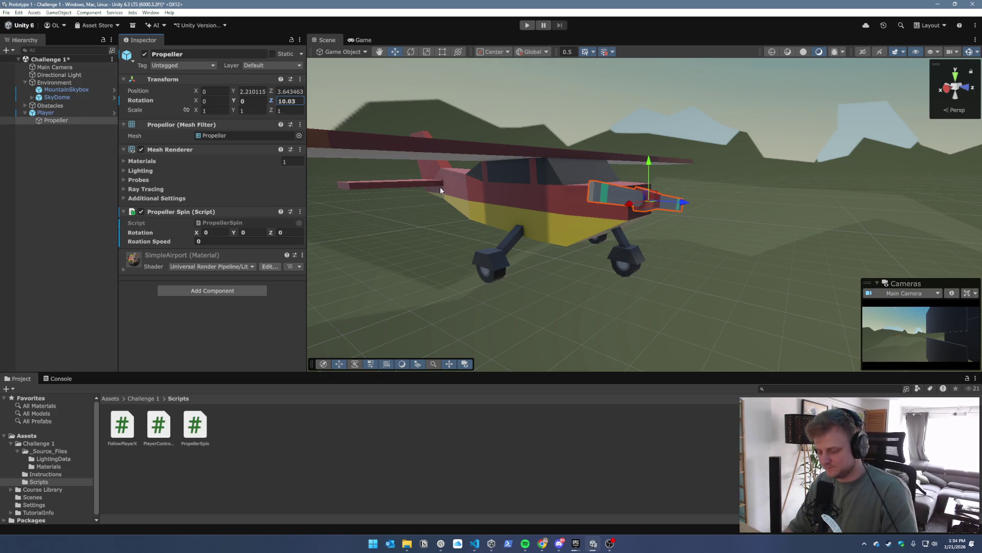
type("0")
Give Propeller Spin a Rotation Z of 1 and a Rotation Speed of 5
left_click(288, 233)
type("1")
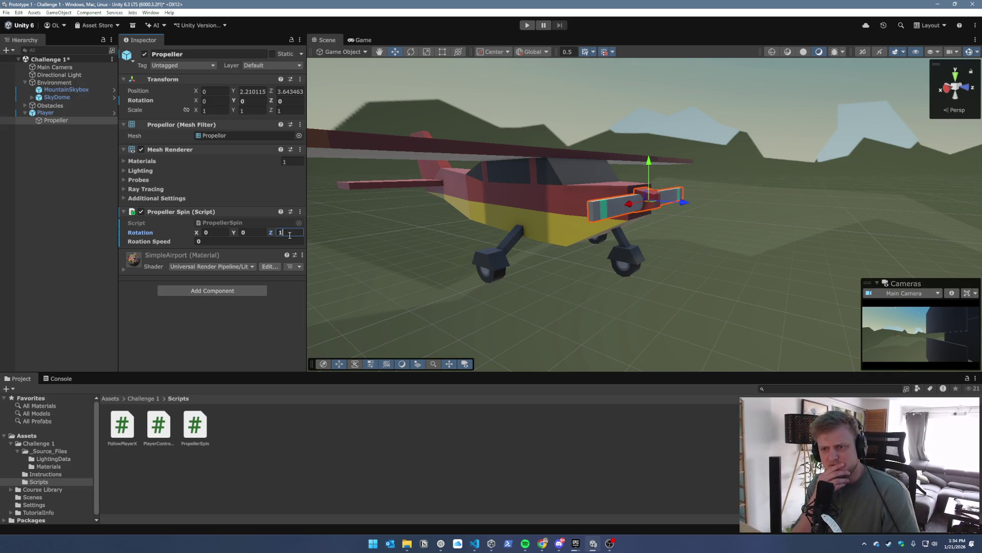
left_click(237, 239)
type("5")
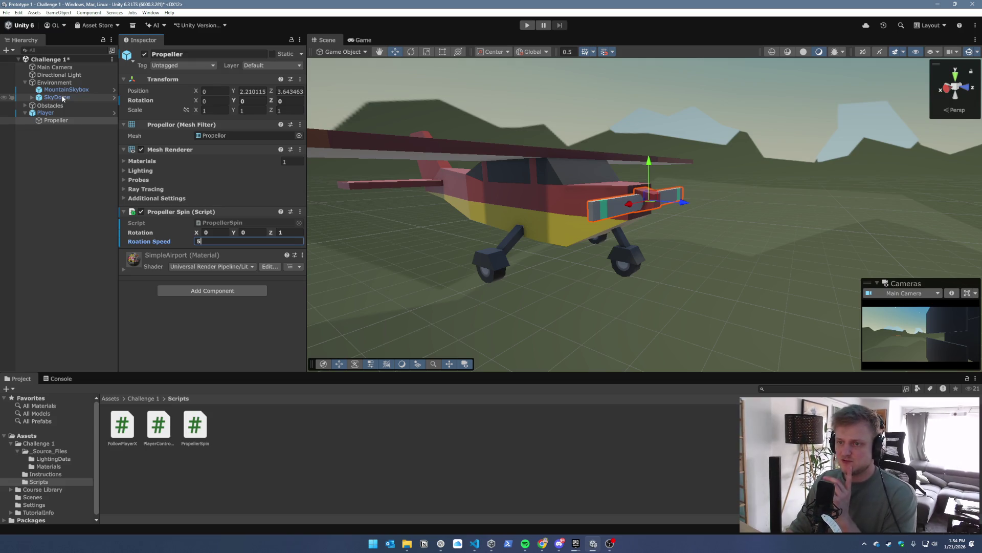
double_click(43, 118)
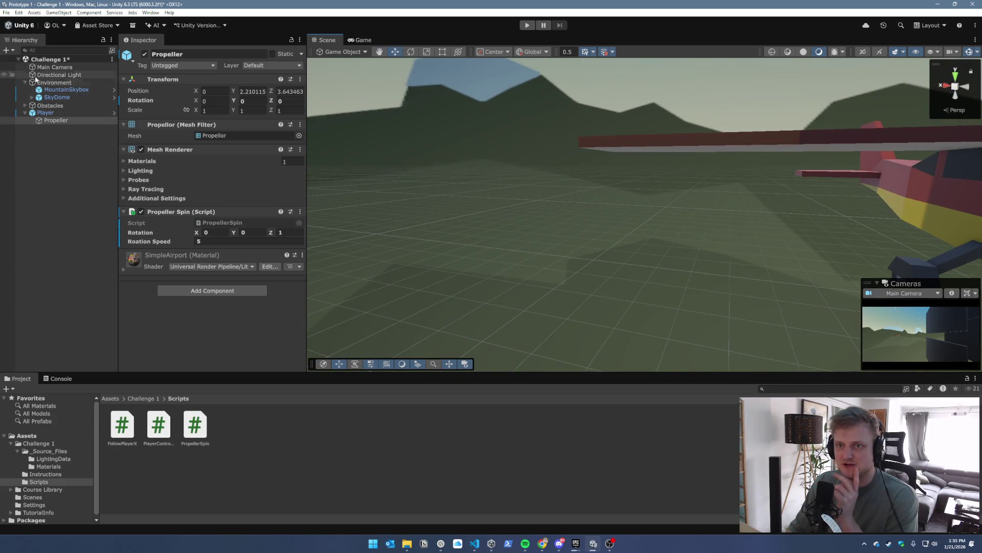
Set the Player plane's Player Controller Speed to 0.001
left_click(46, 112)
scroll(223, 321, "down", 8)
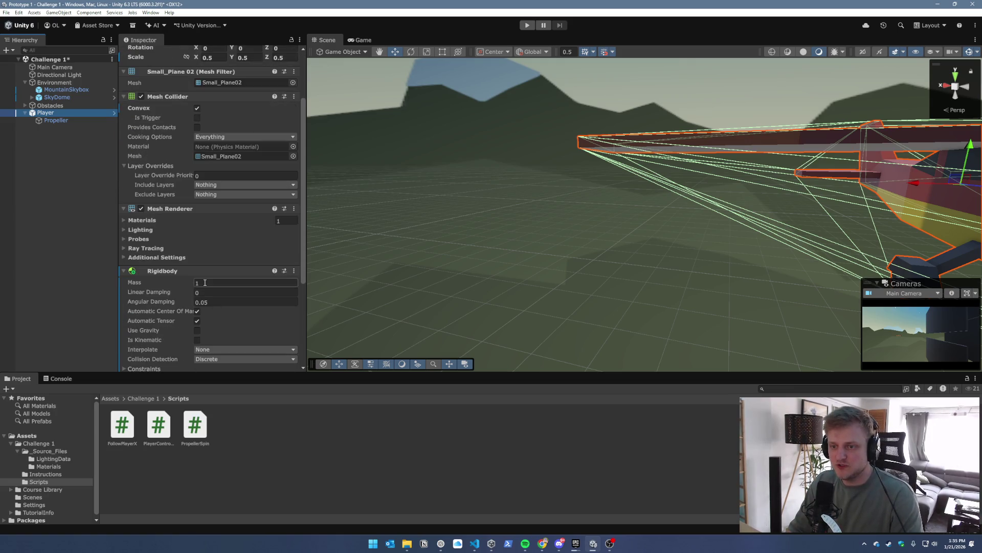
left_click(208, 294)
type("0.001")
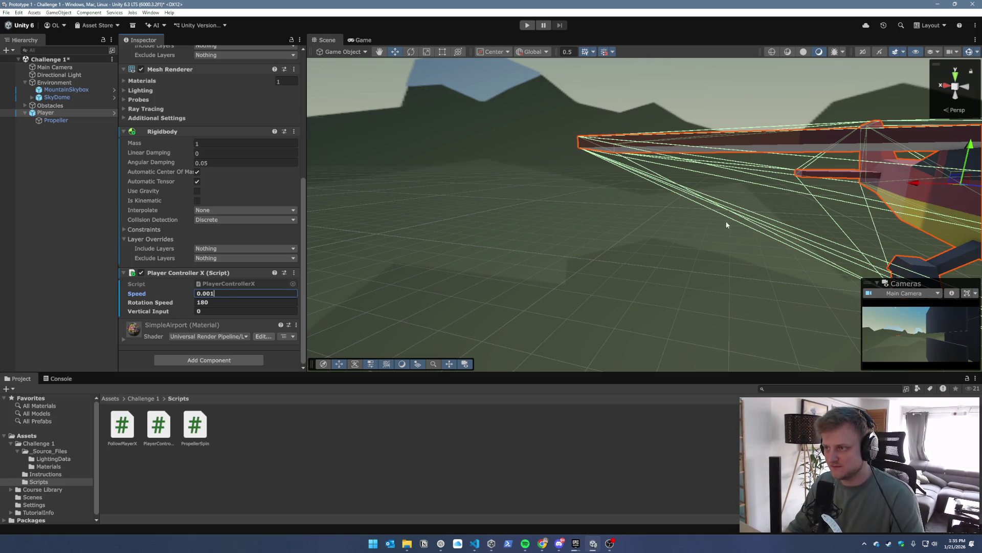
key("Return")
key("f")
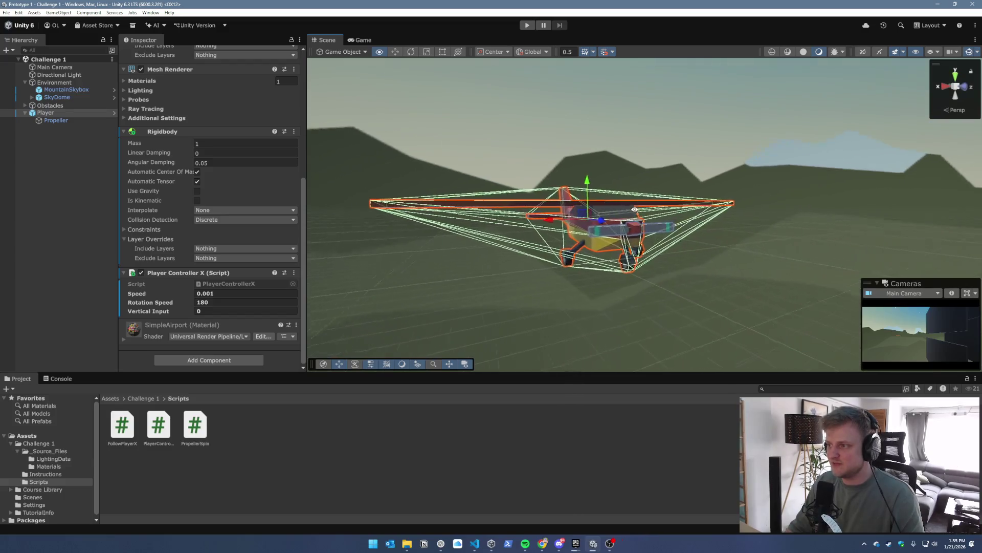
Run the game and raise the propeller's Rotation Speed to 203.5 while it plays
left_click(527, 27)
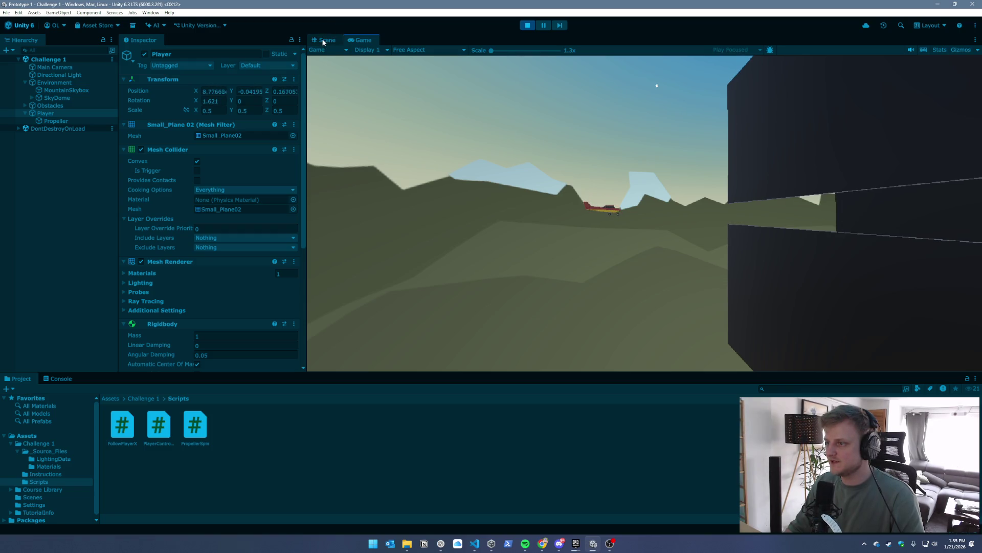
left_click(323, 41)
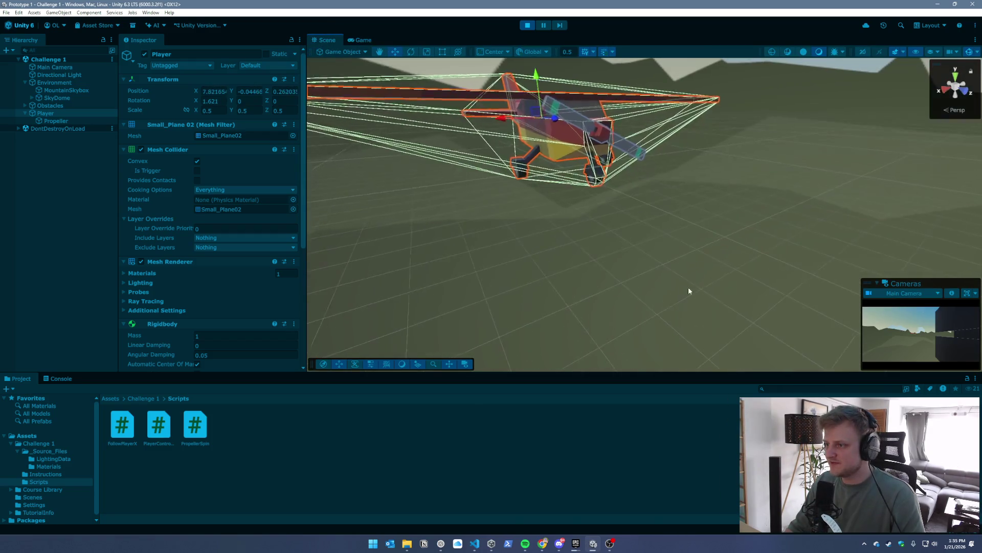
left_click(682, 294)
mouse_move(717, 224)
left_mouse_down()
mouse_move(696, 199)
mouse_move(875, 171)
mouse_move(778, 158)
left_mouse_up()
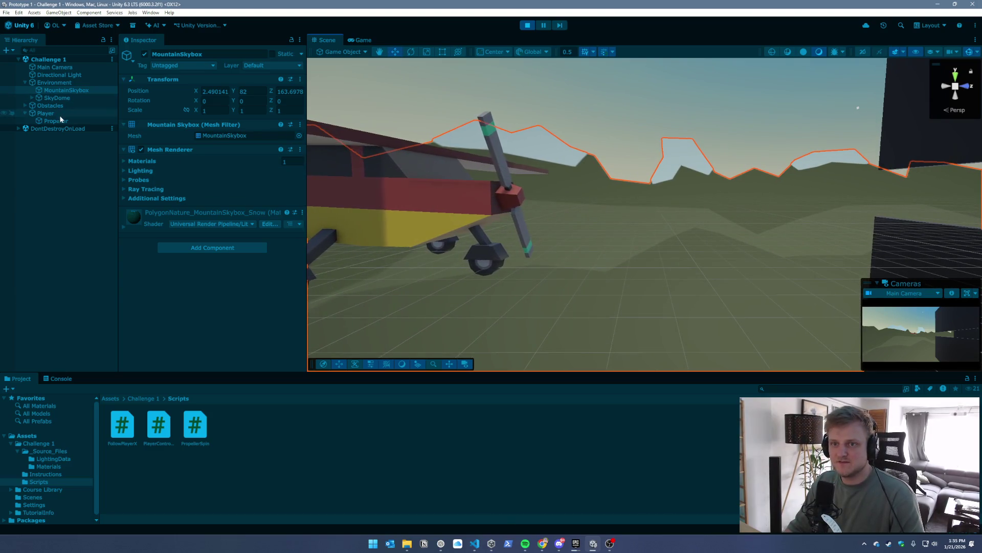
left_click(13, 121)
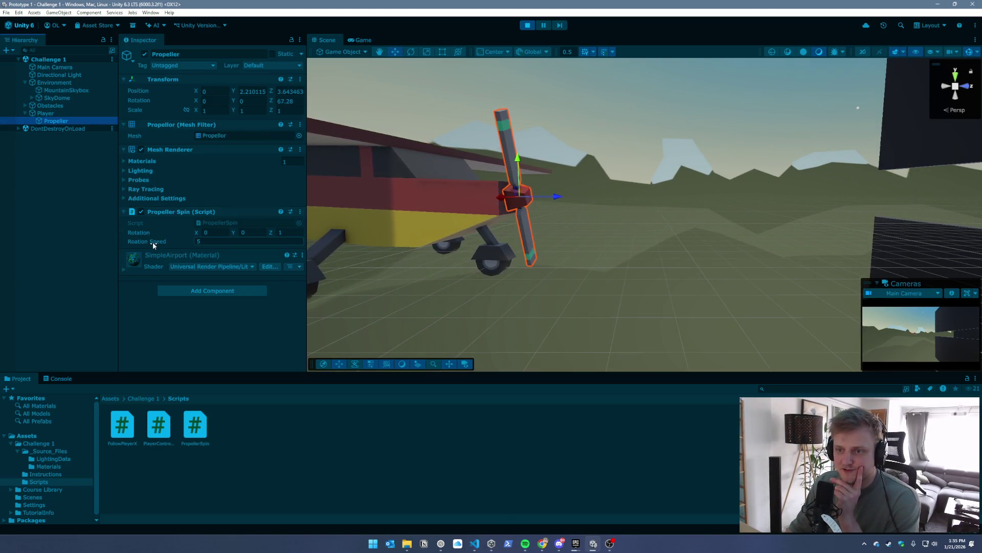
mouse_move(152, 241)
left_mouse_down()
mouse_move(405, 259)
mouse_move(853, 236)
mouse_move(44, 219)
mouse_move(582, 209)
left_mouse_up()
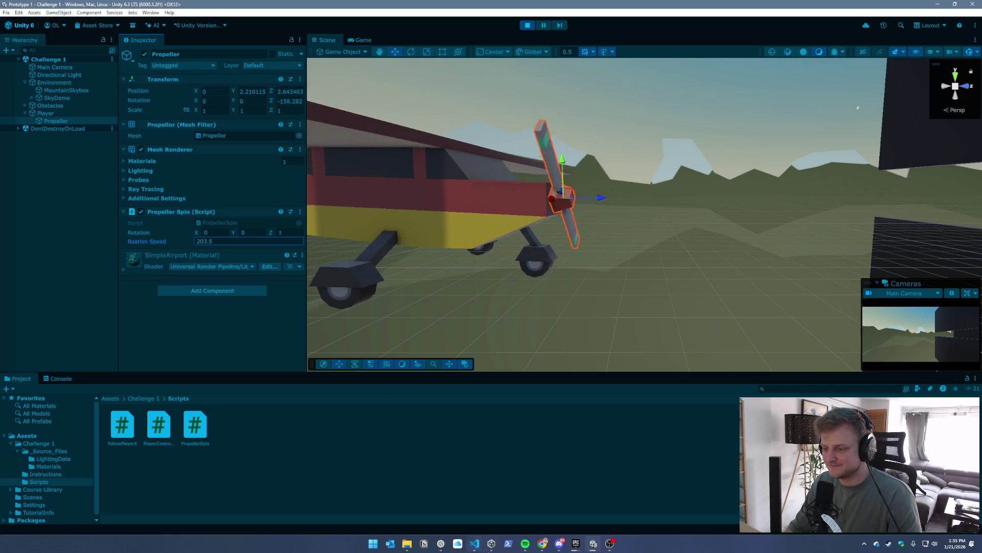
left_click(543, 545)
Google 'wie schnell dreht sich ein propeller' in a new Chrome tab to see typical rpm
left_click(522, 512)
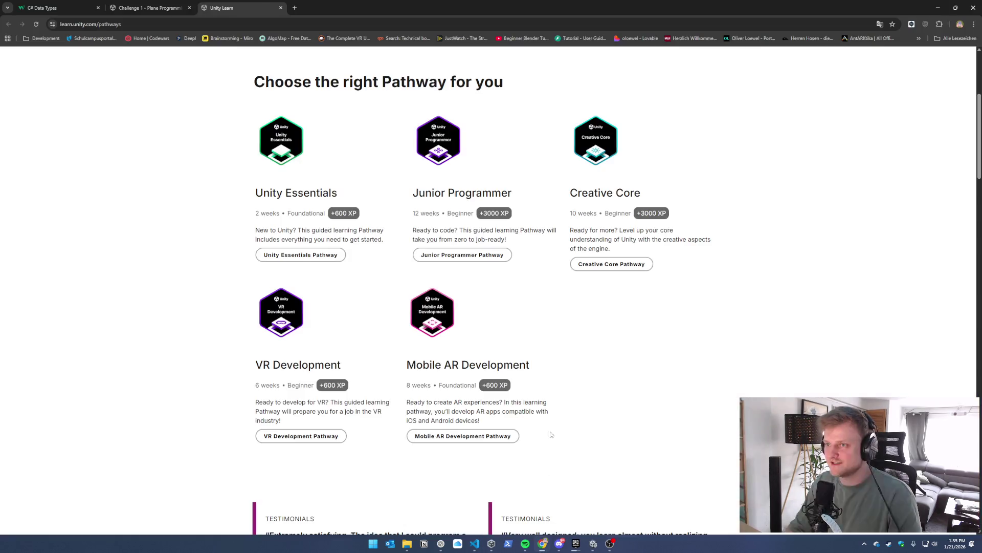
key("ctrl+t")
type("w")
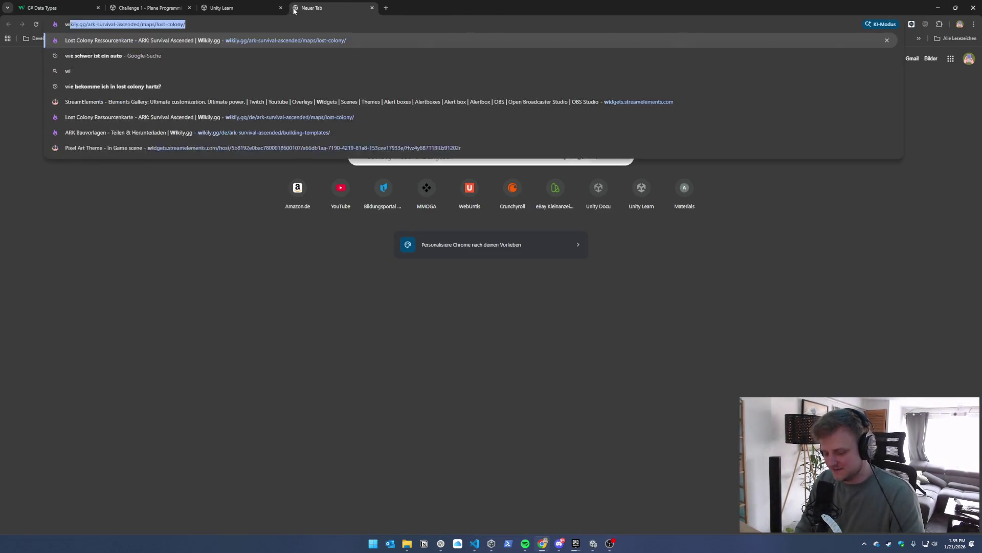
type("ie schnell dreh")
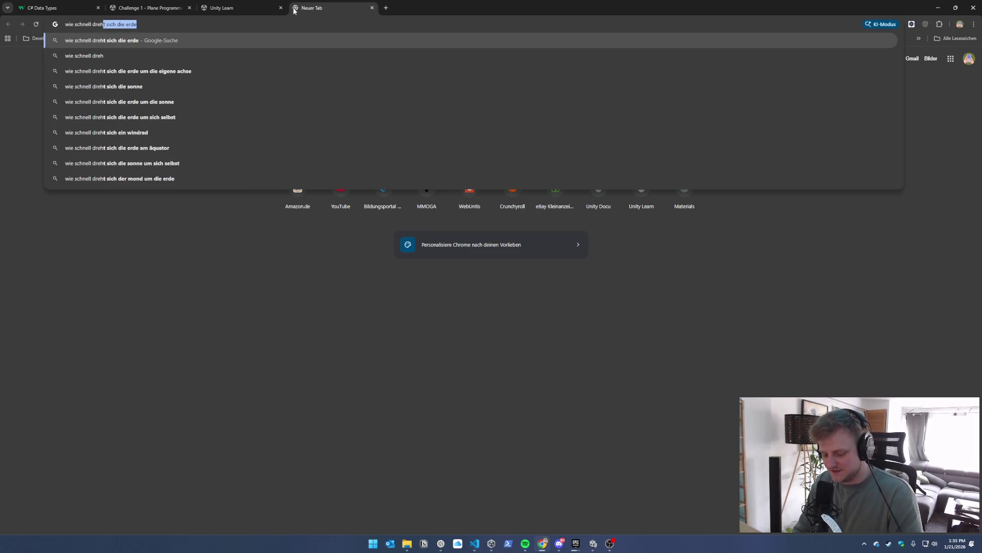
type("t sich ein pro")
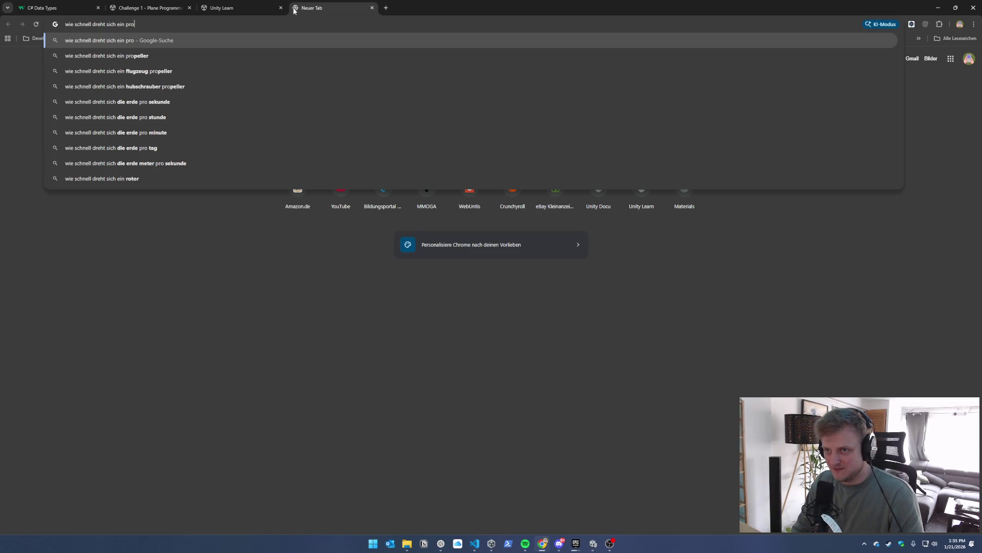
key("Down")
key("Return")
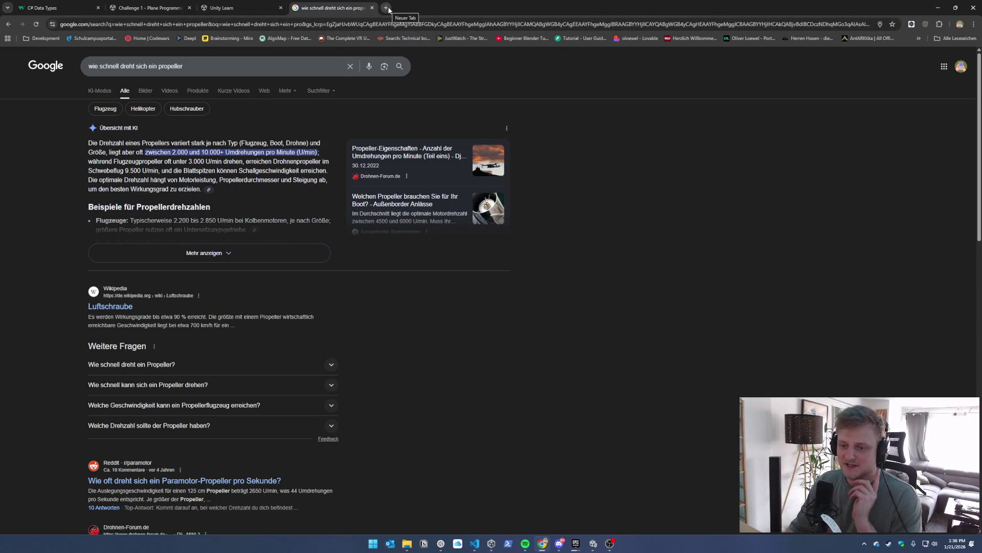
mouse_move(596, 545)
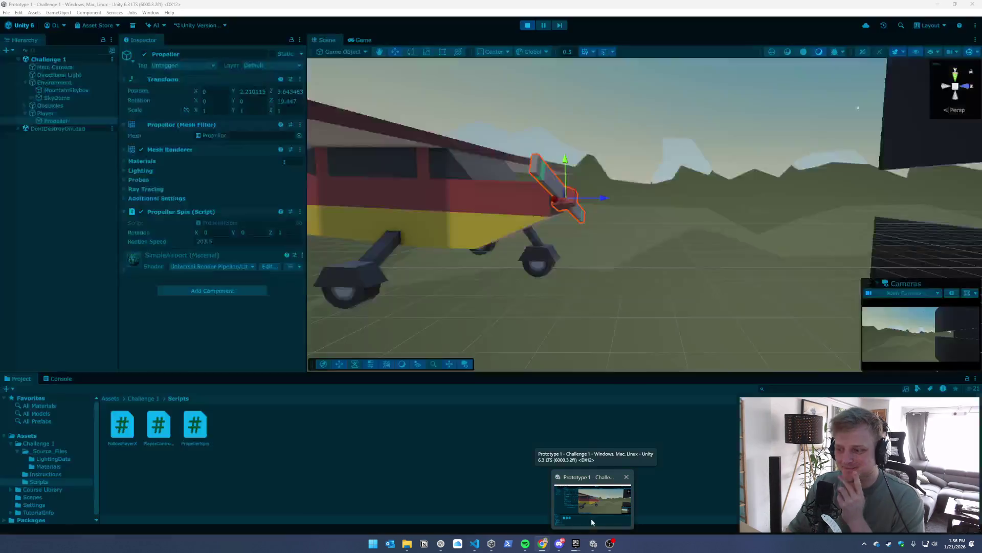
Set the propeller's Rotation Speed to 6000 in the running game and watch it spin
left_click(591, 518)
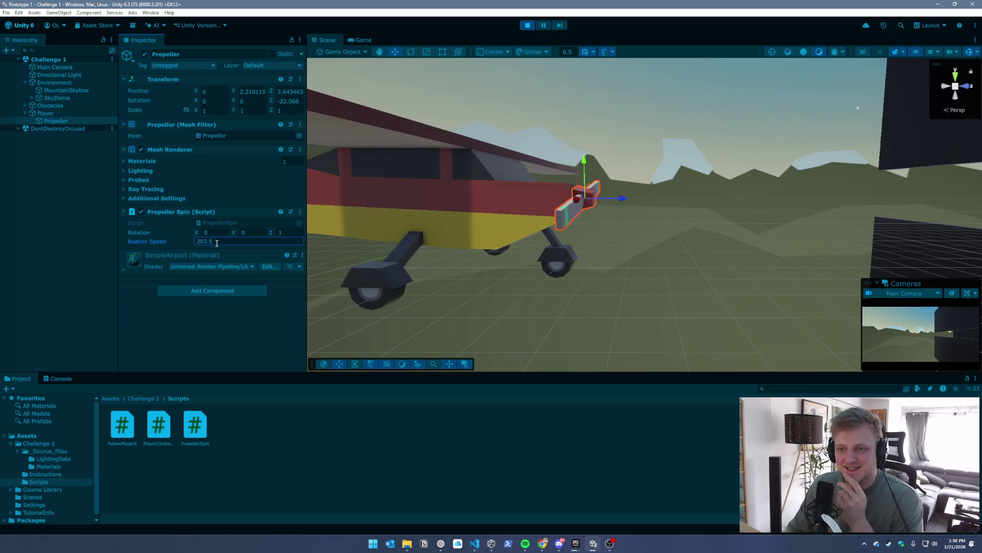
left_click(168, 243)
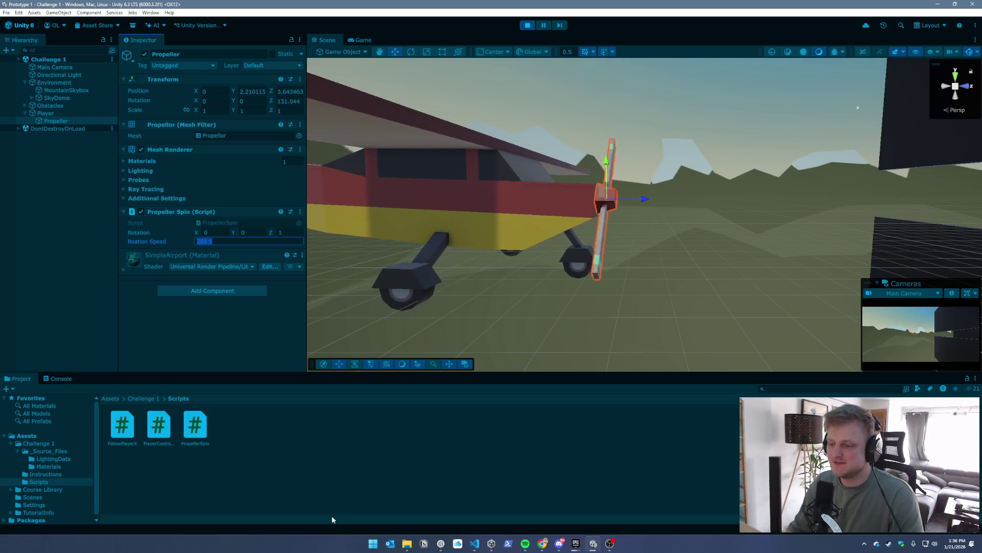
mouse_move(543, 544)
mouse_move(551, 508)
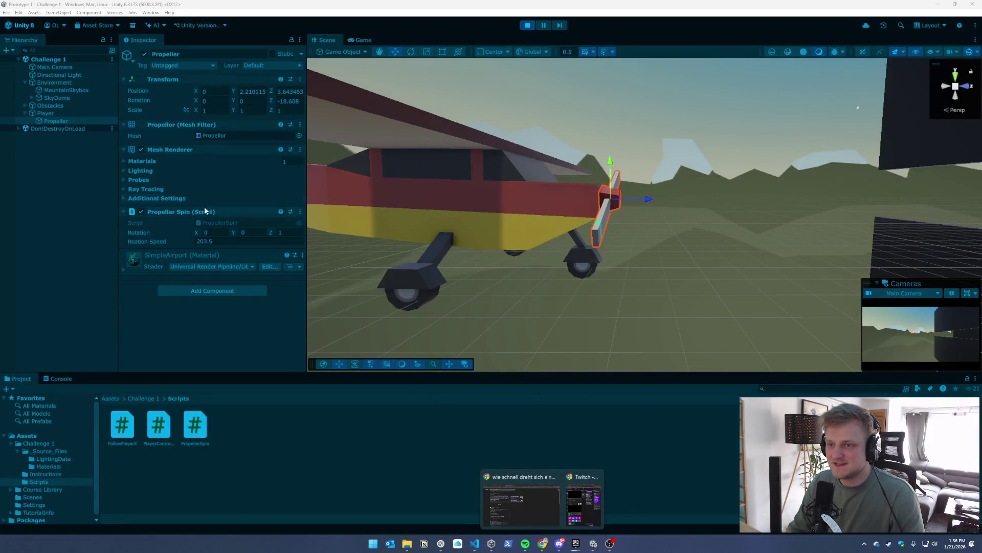
left_click(205, 241)
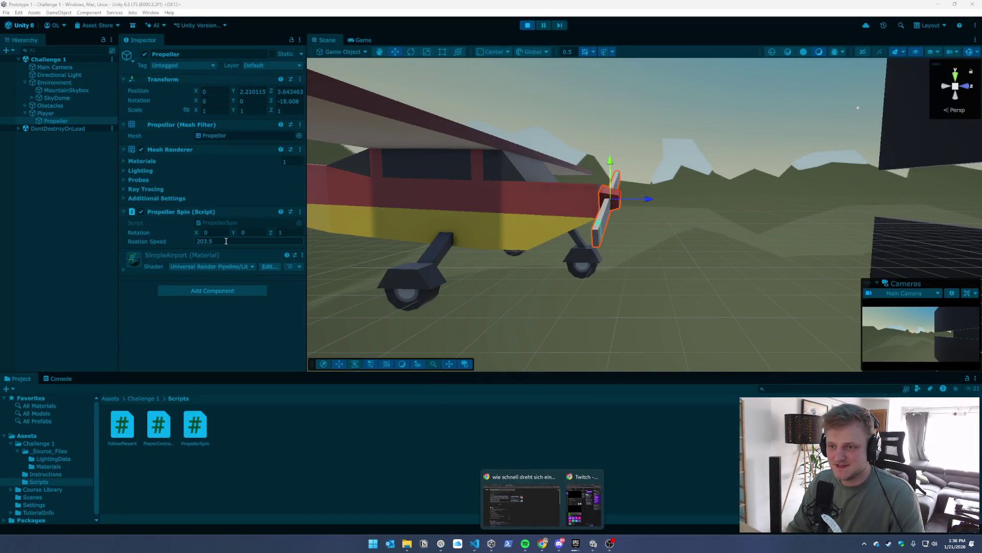
type("6000")
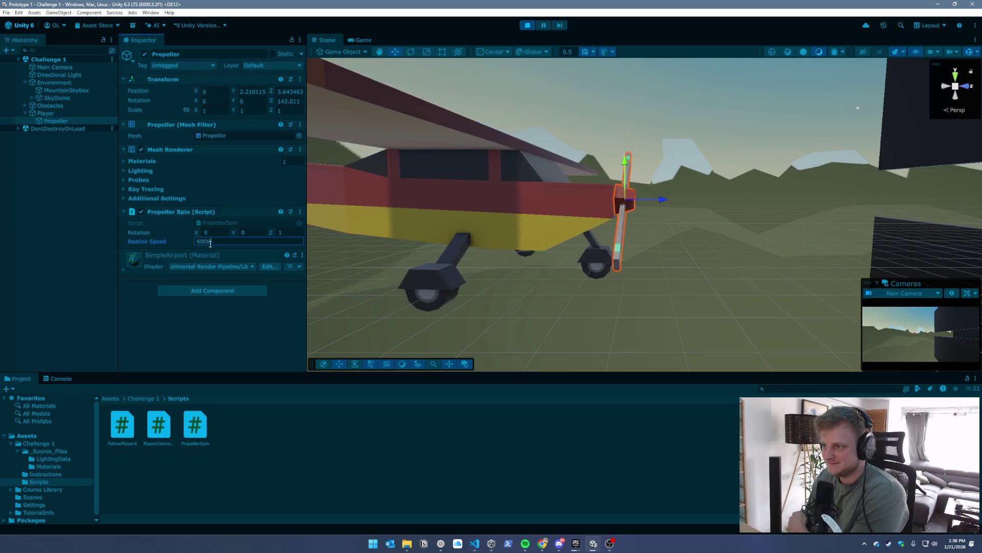
mouse_move(655, 185)
left_mouse_down()
mouse_move(651, 153)
mouse_move(576, 155)
left_mouse_up()
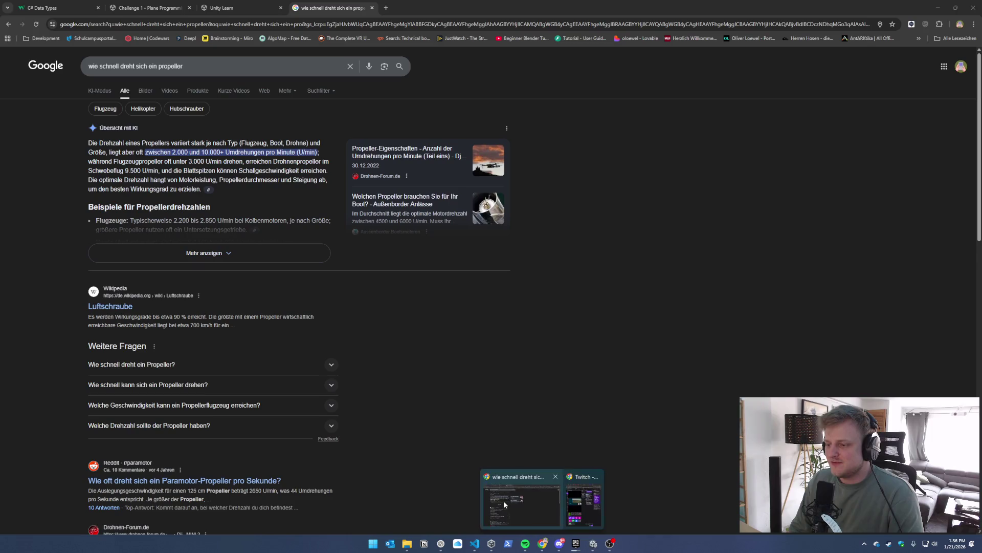
Stop play mode so the propeller's speed reverts to 5
left_click(504, 500)
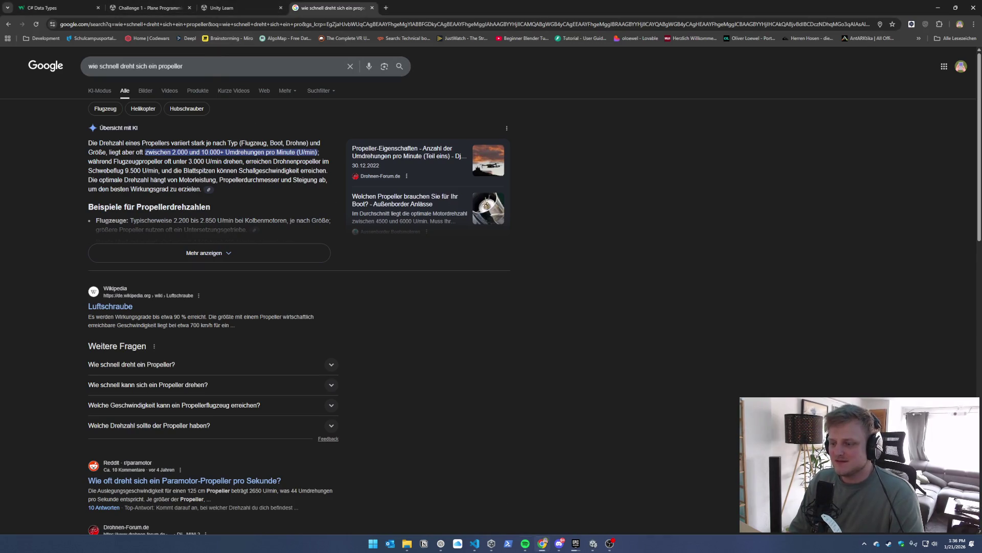
left_click(594, 545)
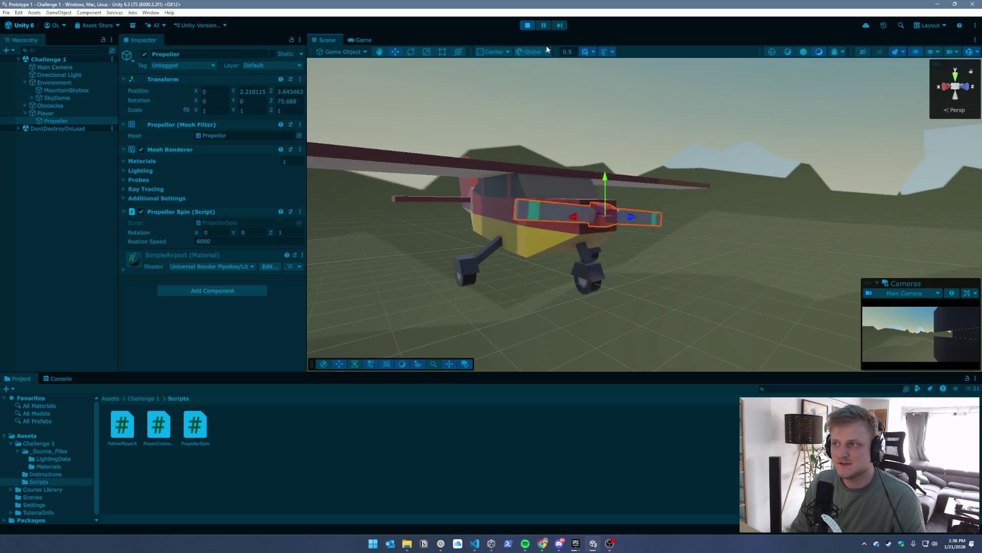
left_click(527, 25)
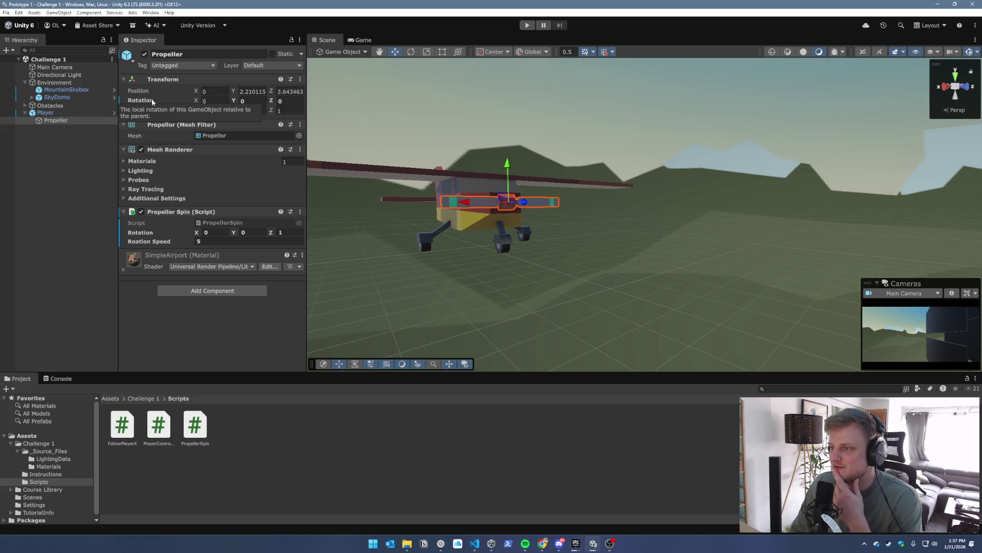
mouse_move(544, 548)
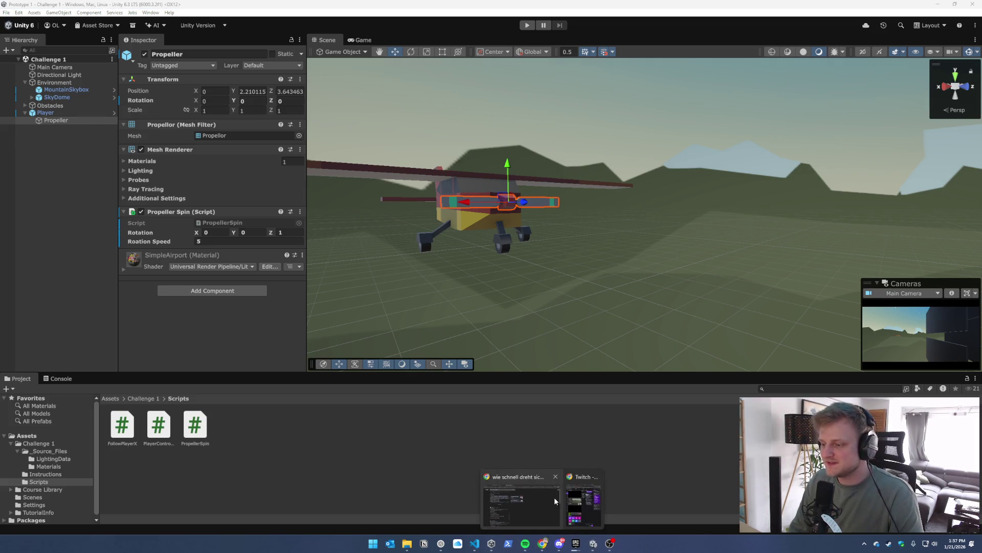
left_click(512, 503)
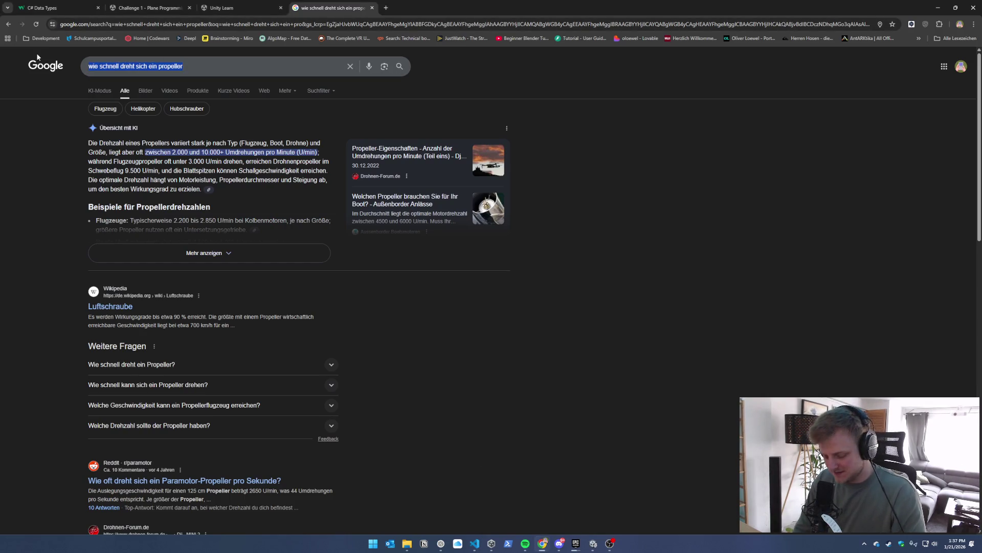
Ask Google whether 6000 revolutions can be entered one-to-one in Unity and expand the AI answer
type("wenn ich ")
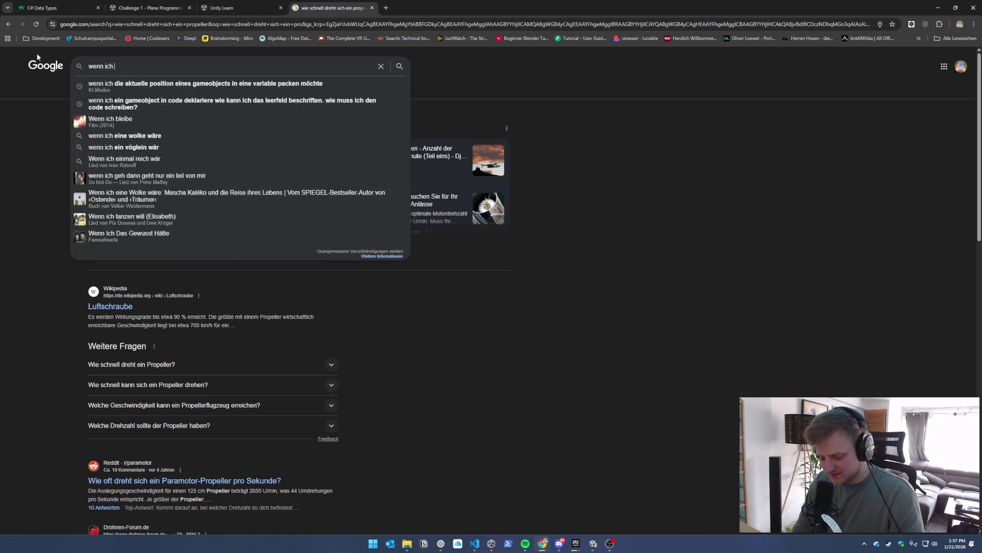
type("in unity ")
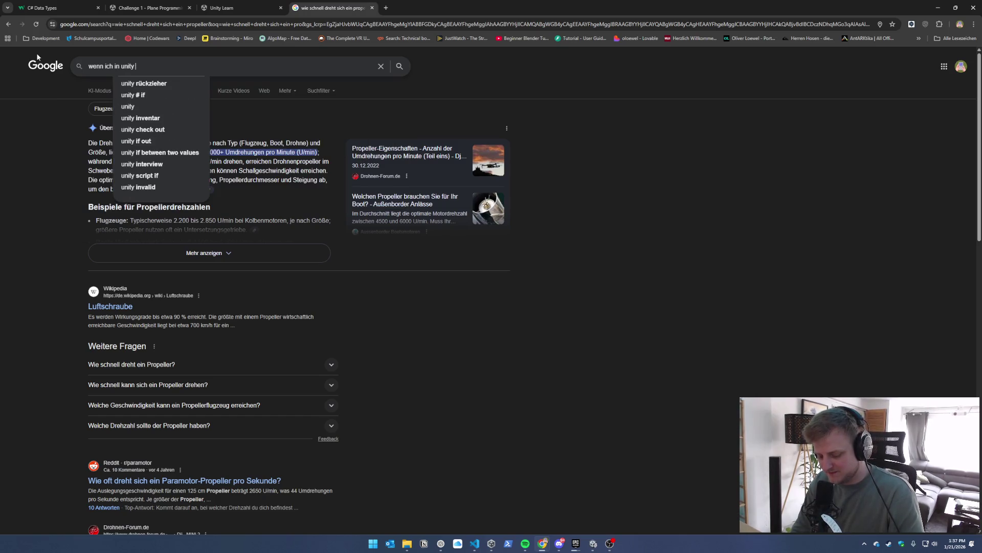
type("ein ")
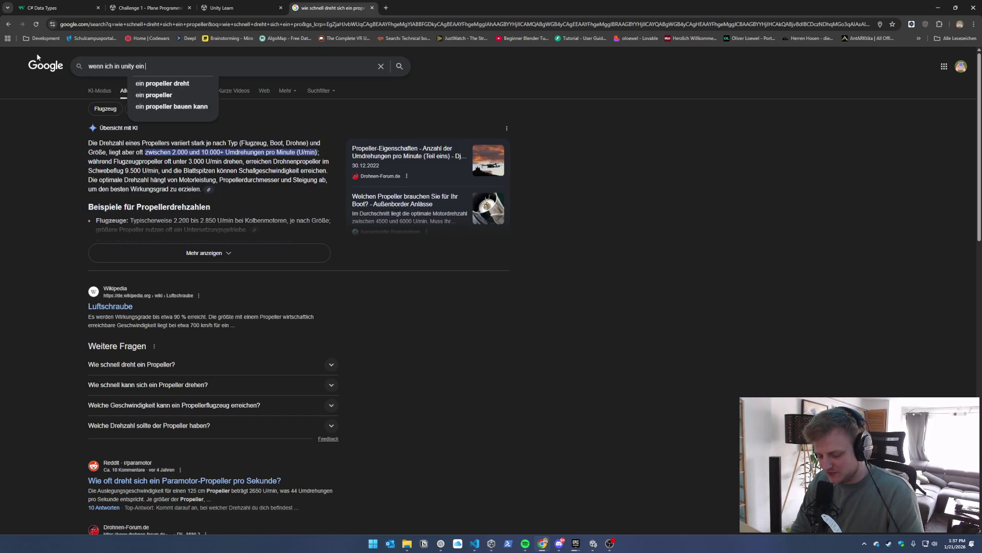
type("objekt ")
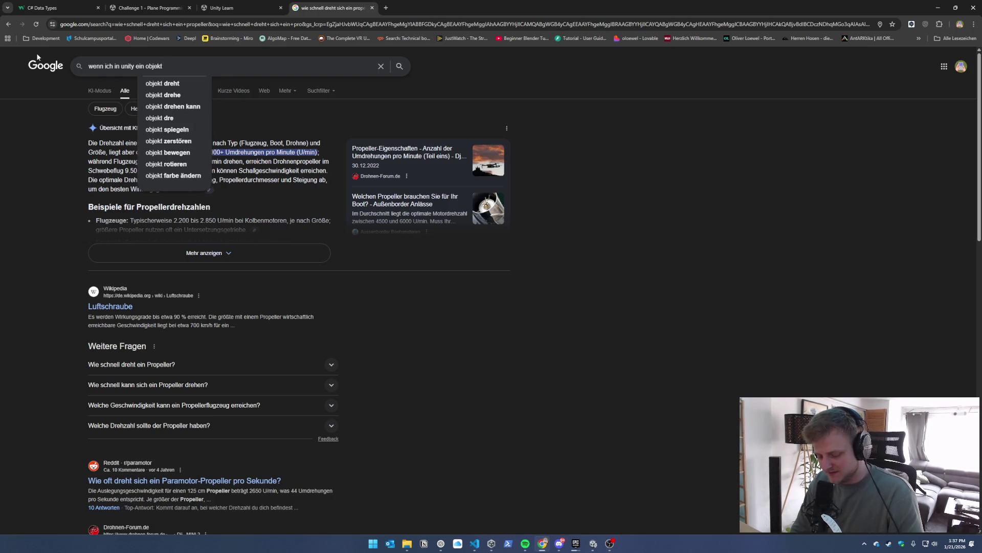
type("drehe und ")
type("möchte gern")
type("e 250")
key("BackSpace")
key("BackSpace")
key("BackSpace")
type("600")
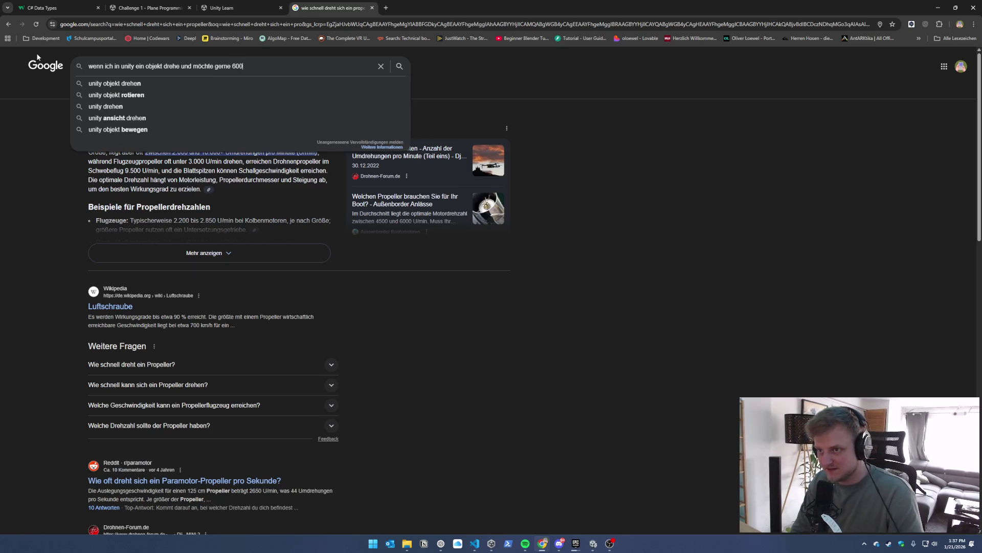
type("0 umdrehungen/min haben kann ich")
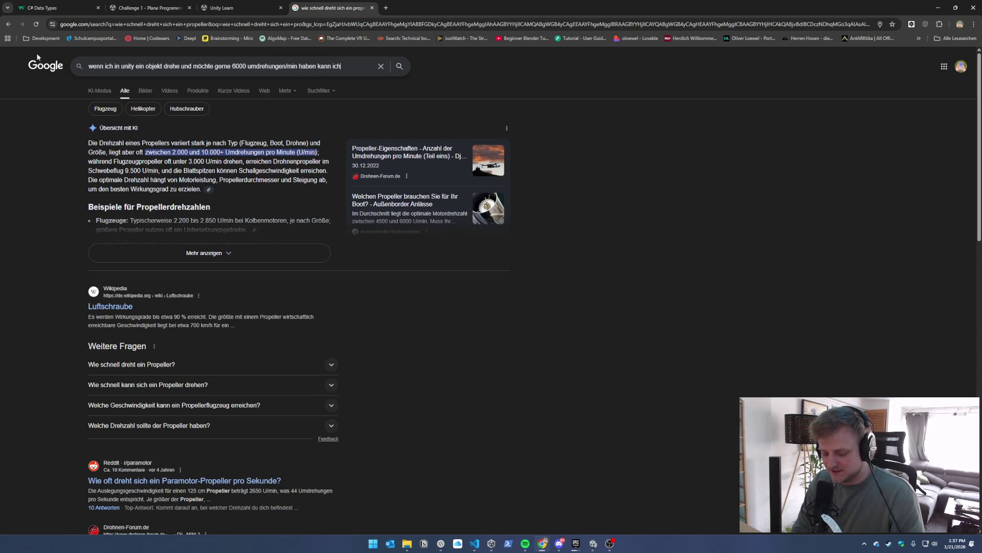
type("eins zu eins eintragen?")
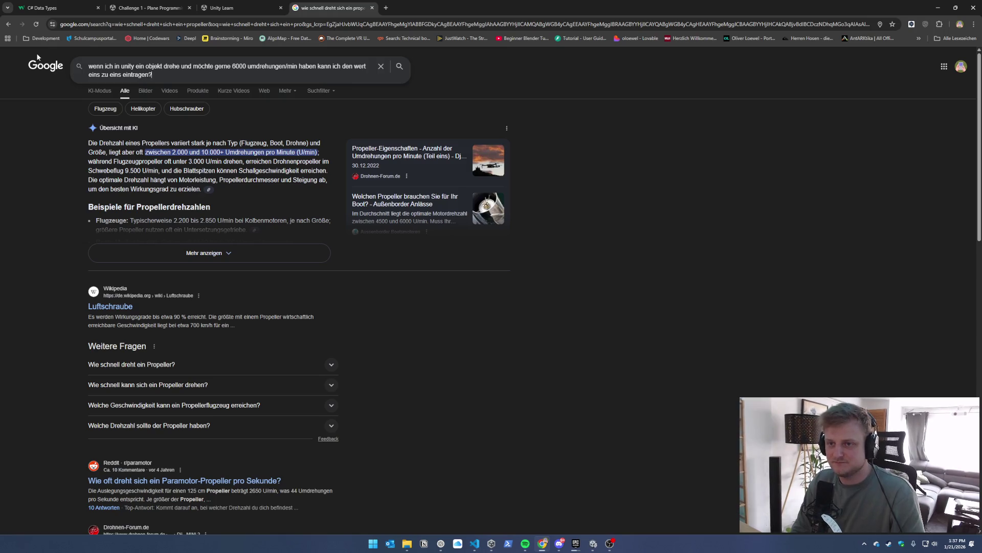
key("Return")
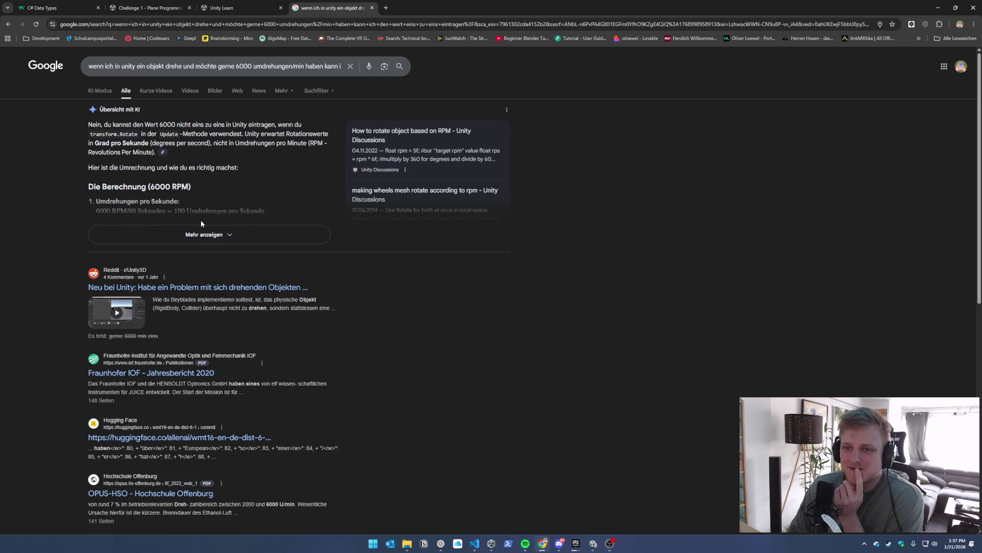
scroll(201, 221, "down", 1)
left_click(203, 198)
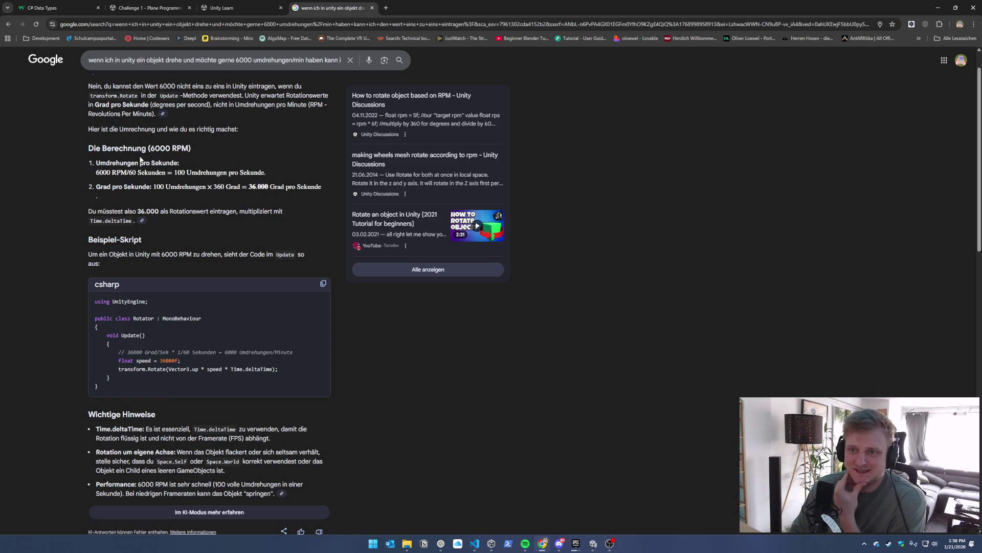
Look up 'RPM' in a new tab, close it, and return to Unity
left_click_drag(175, 149, 191, 148)
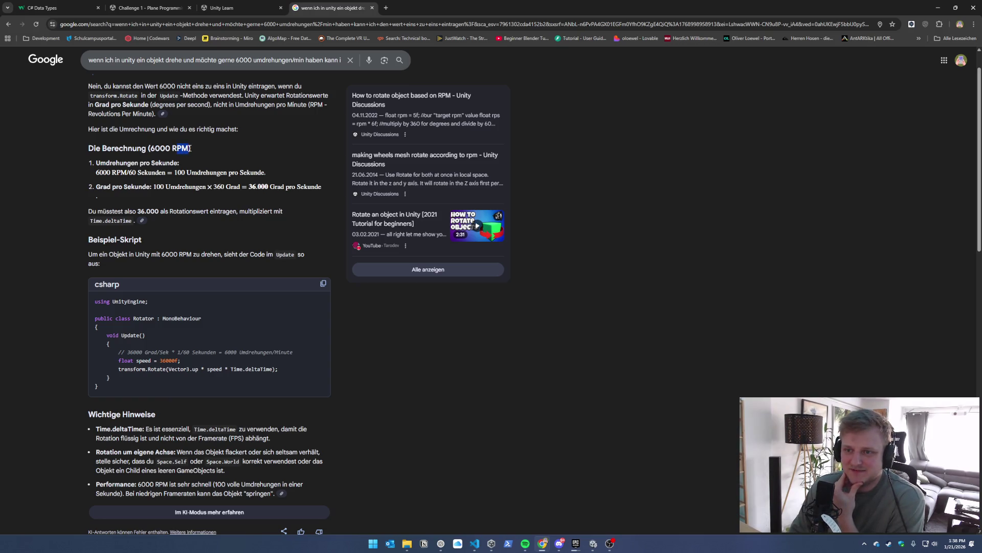
left_click(185, 149)
double_click(183, 148)
key("ctrl+c")
left_click(387, 8)
key("ctrl+v")
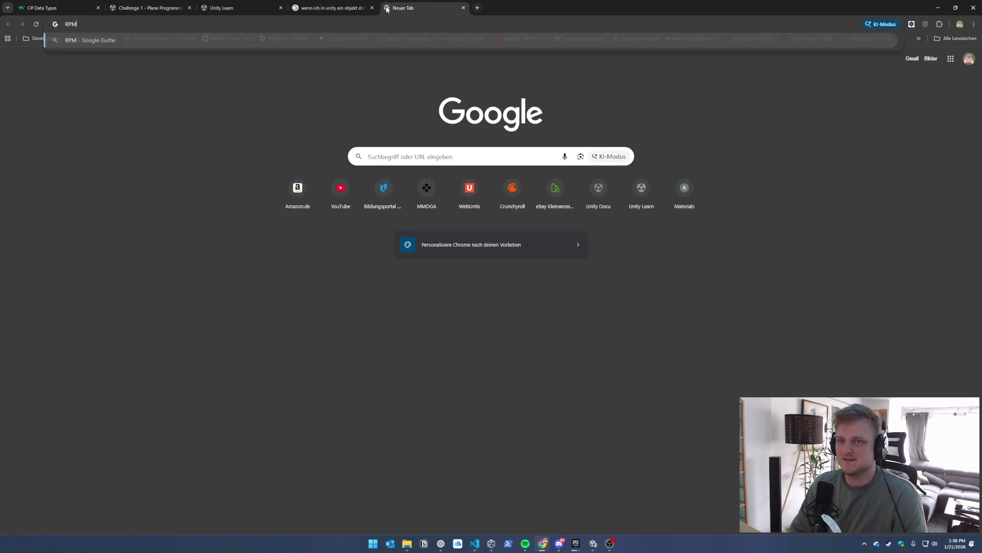
key("Return")
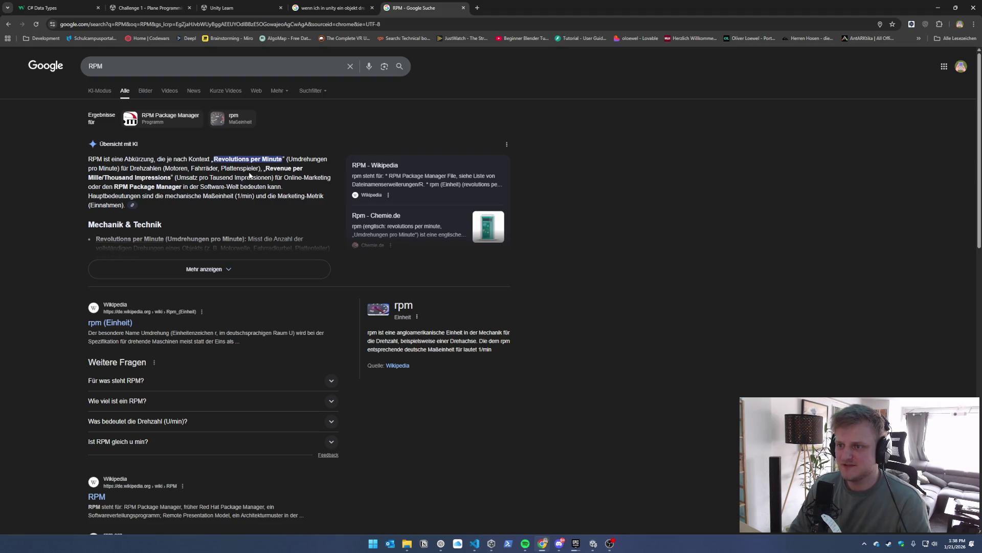
left_click(462, 8)
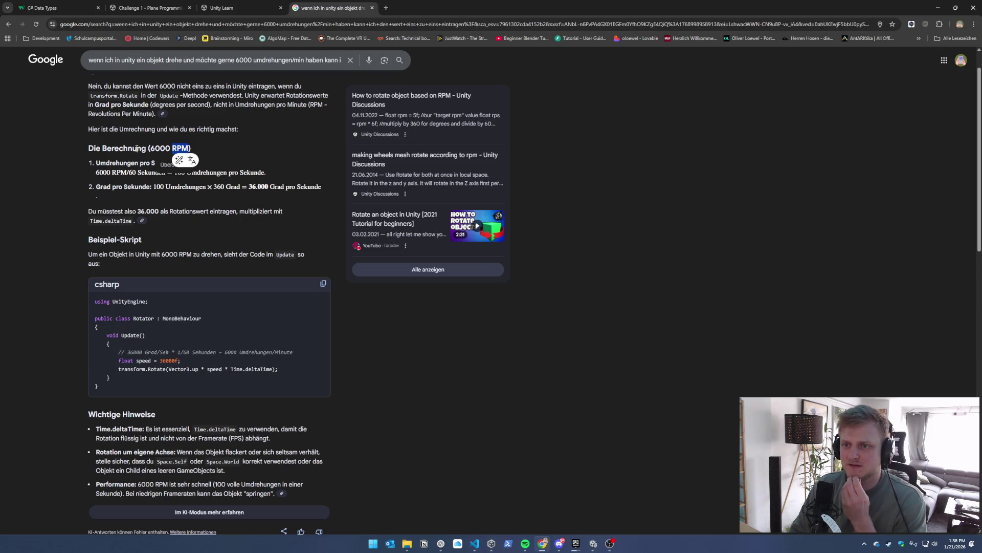
left_click(262, 153)
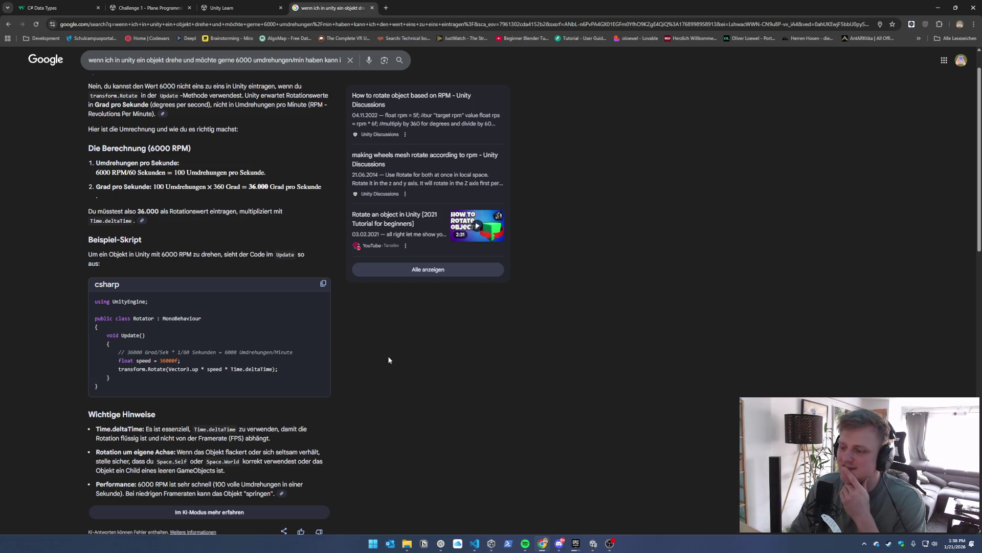
left_click(595, 544)
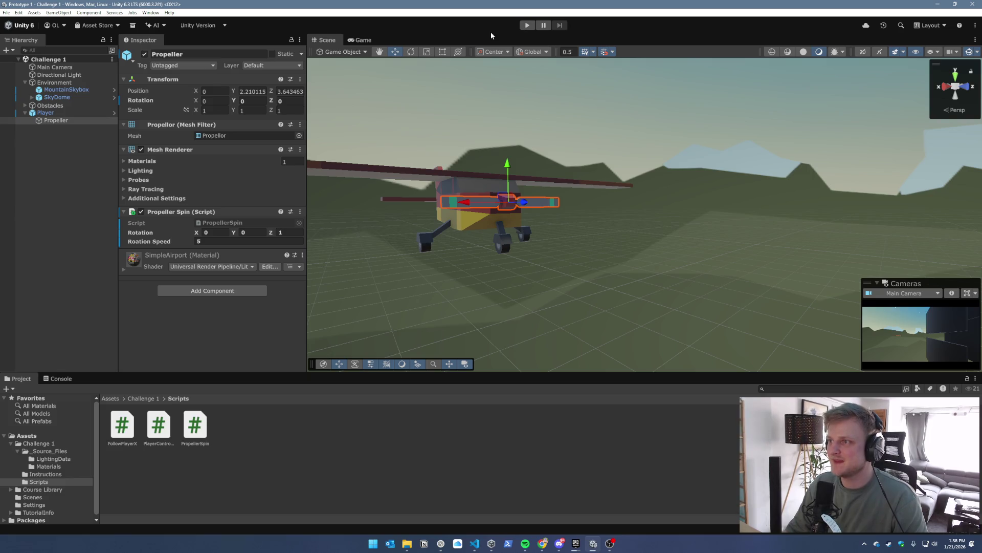
left_click(525, 27)
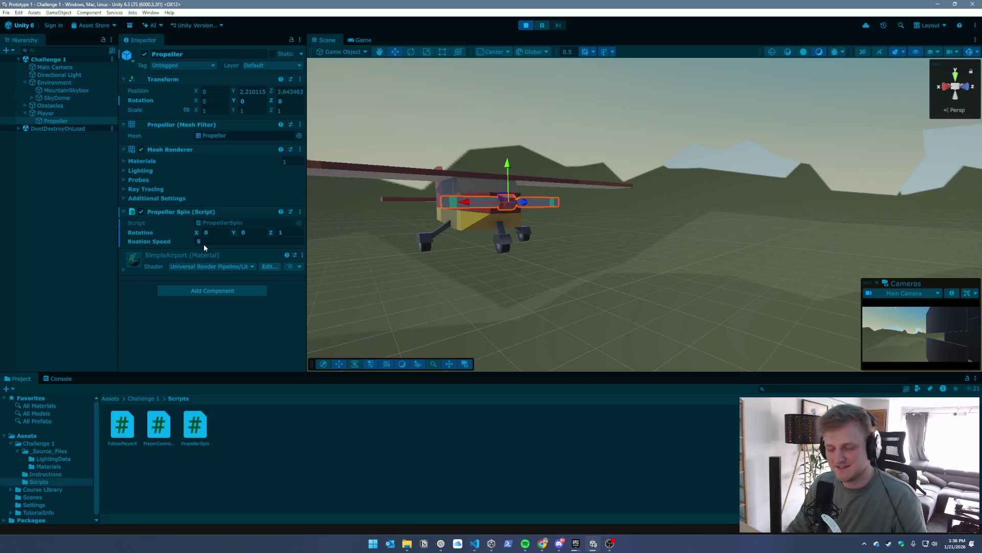
left_click(204, 243)
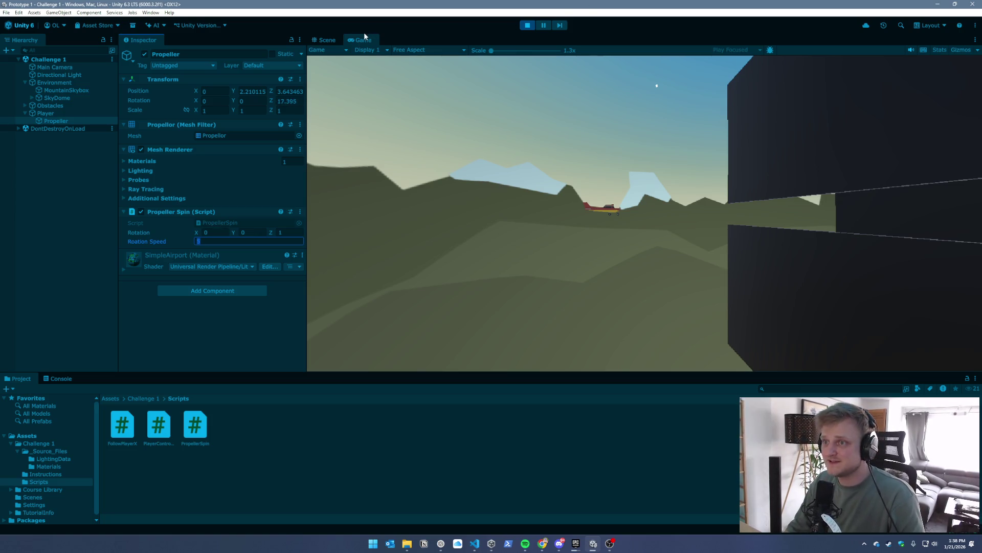
left_click(324, 40)
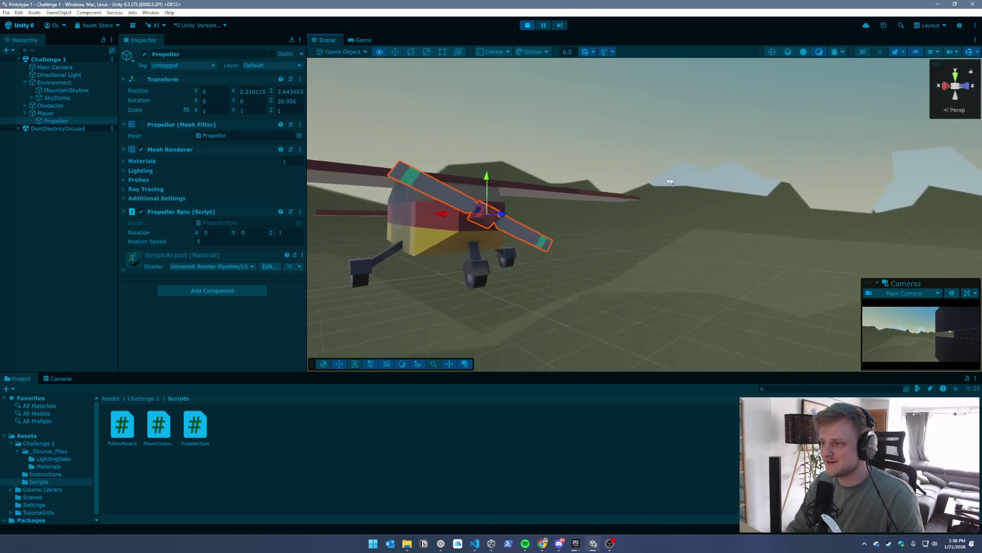
left_click(202, 241)
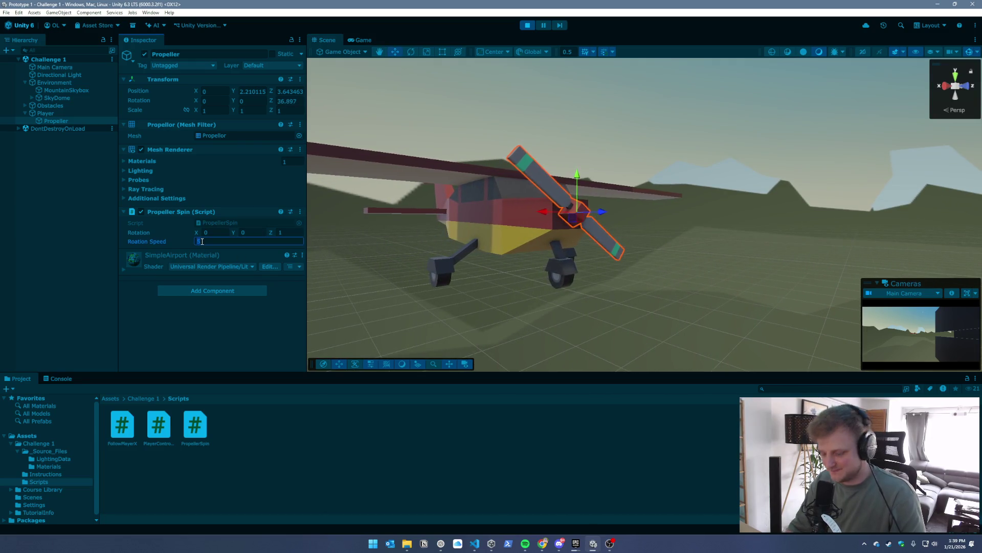
type("30")
type("00")
type("0")
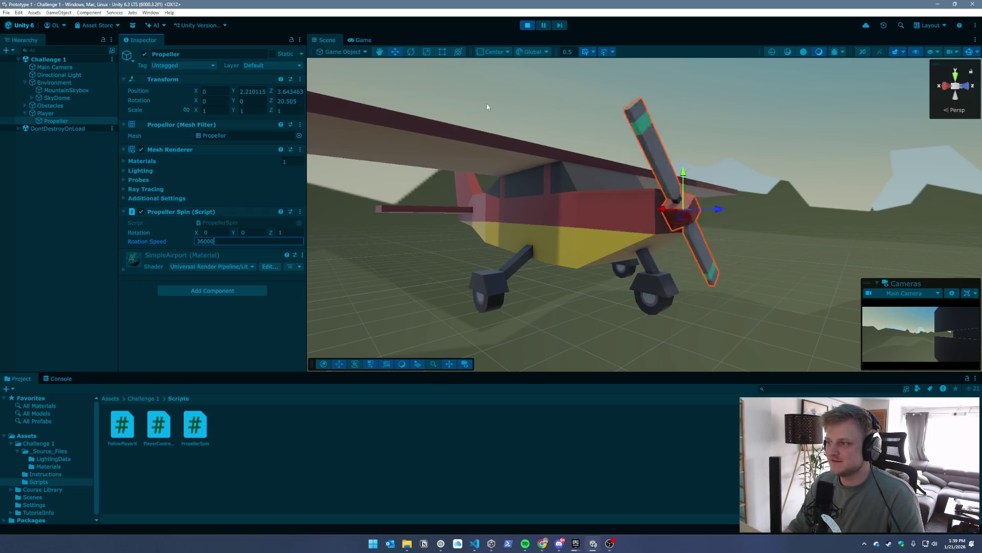
left_click(359, 39)
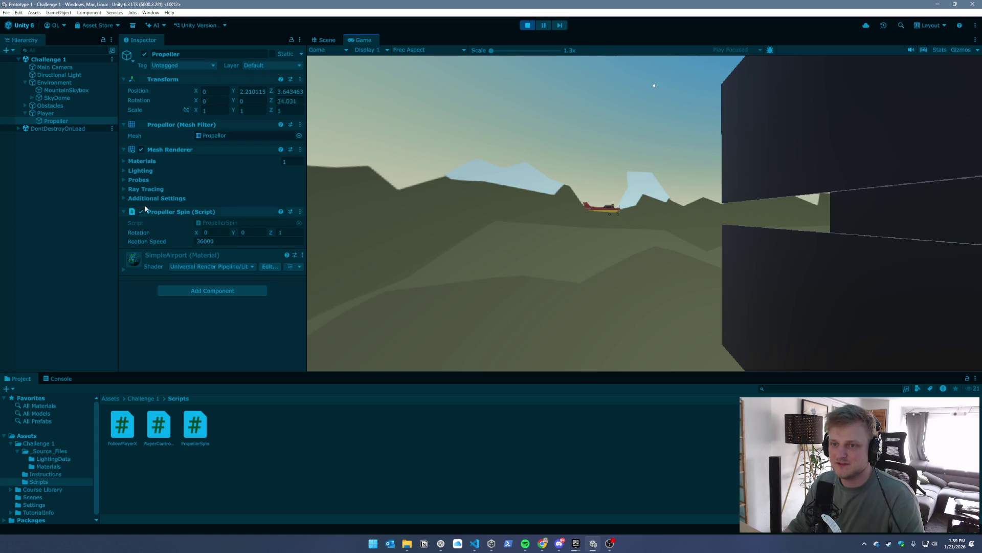
left_click(527, 25)
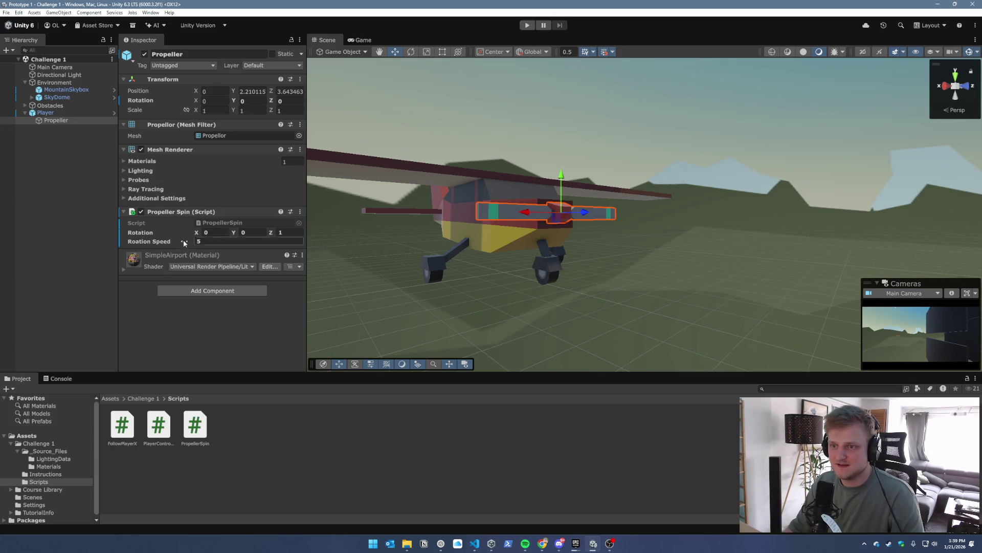
Set the propeller's Rotation Speed to 36000 and save the scene
left_click(215, 240)
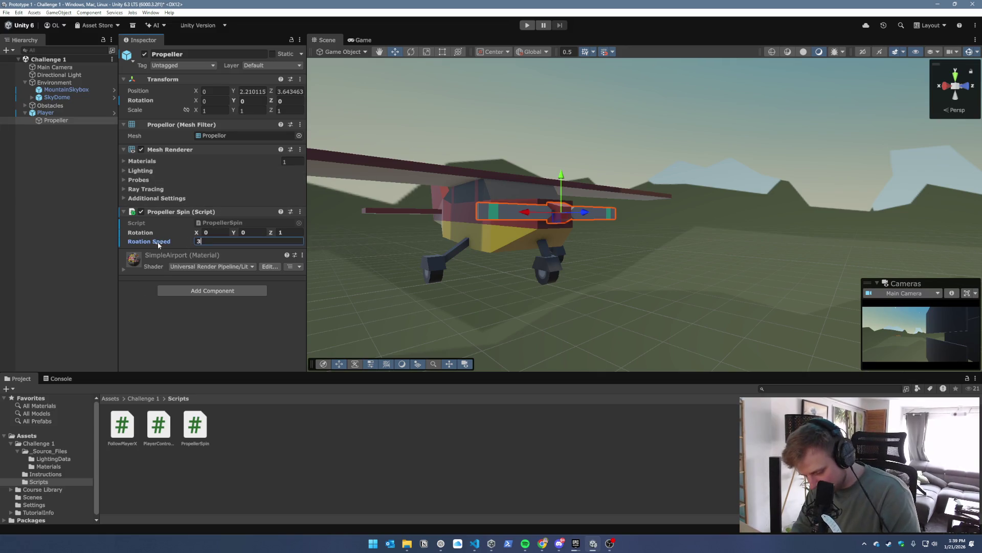
type("36000")
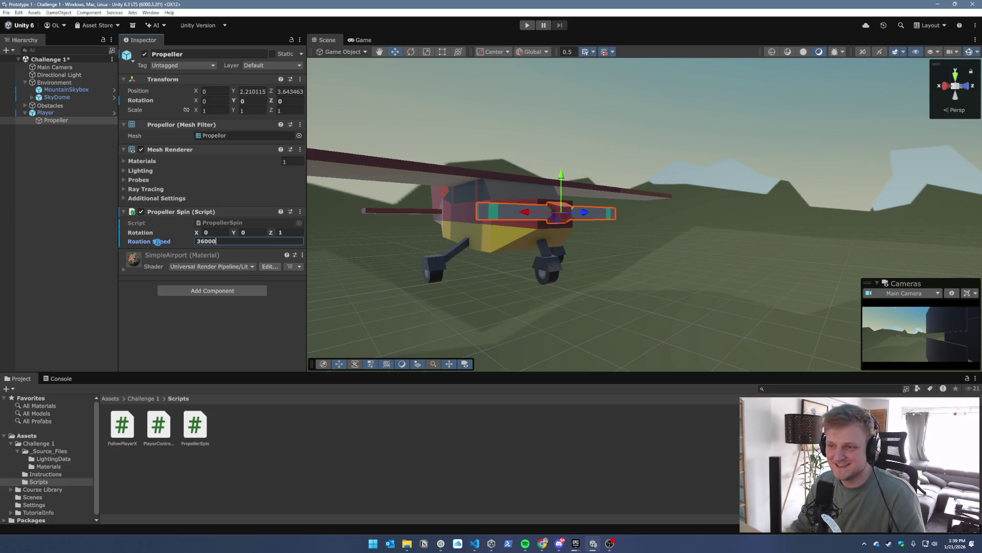
key("ctrl+s")
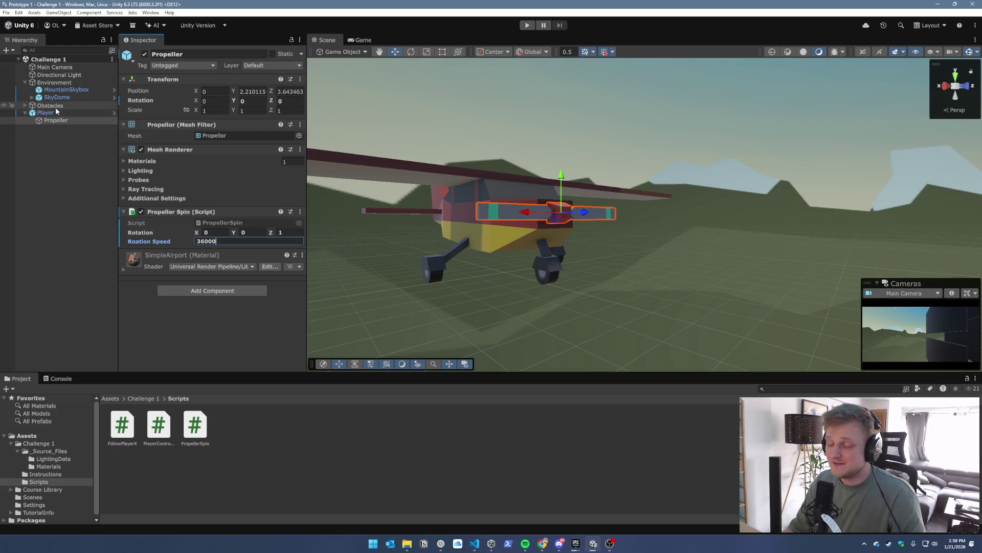
Start a play test and drag the Main Camera's Follow Player X Offset X to 33
left_click(46, 112)
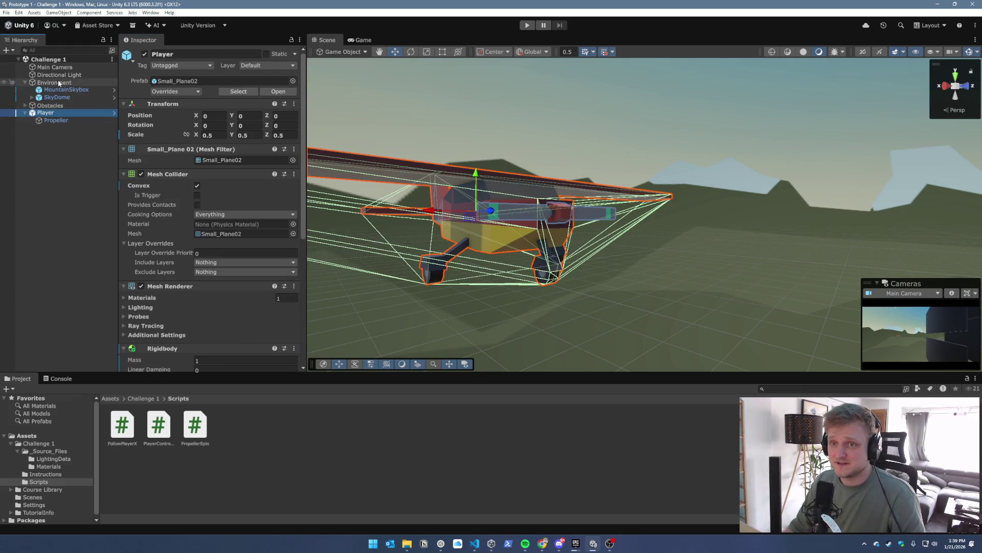
scroll(220, 241, "down", 5)
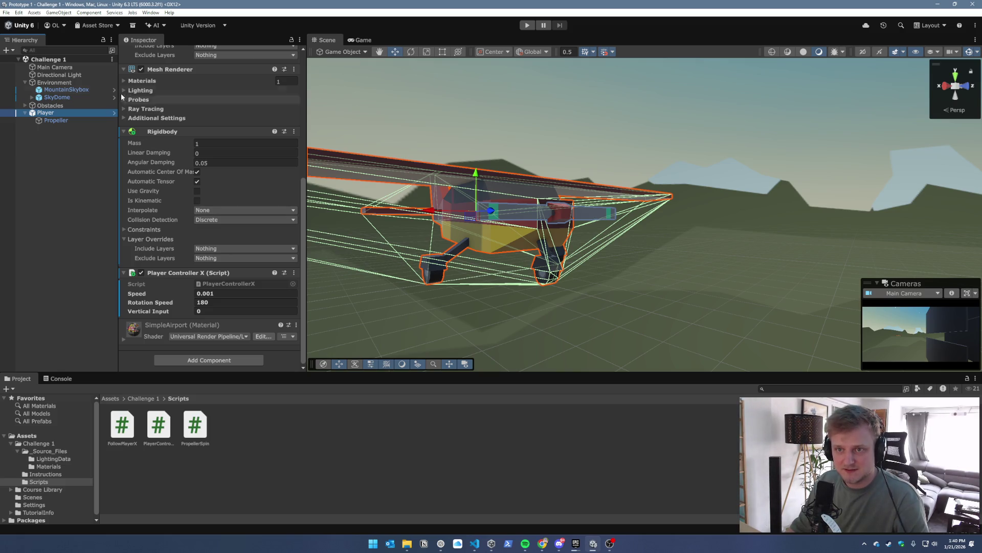
left_click(54, 67)
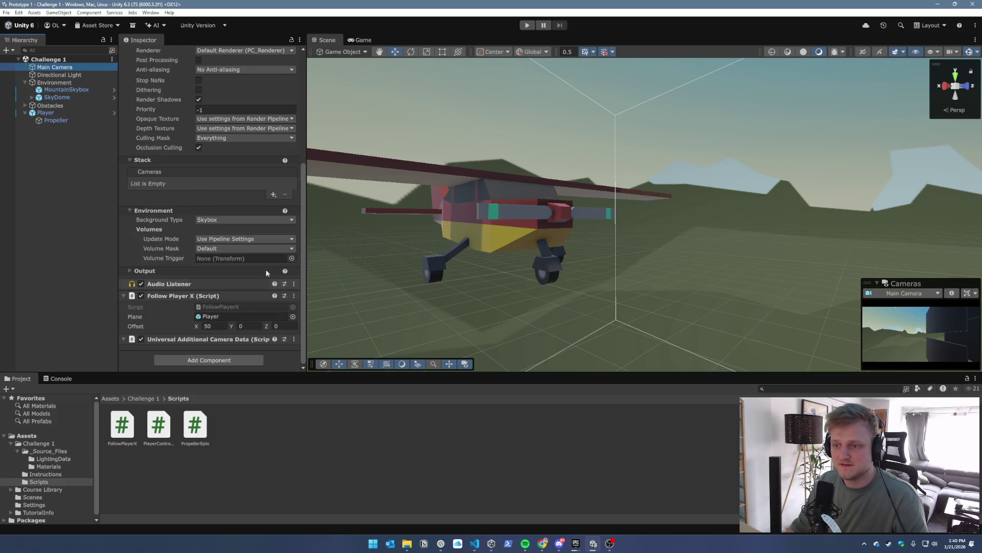
left_click(526, 26)
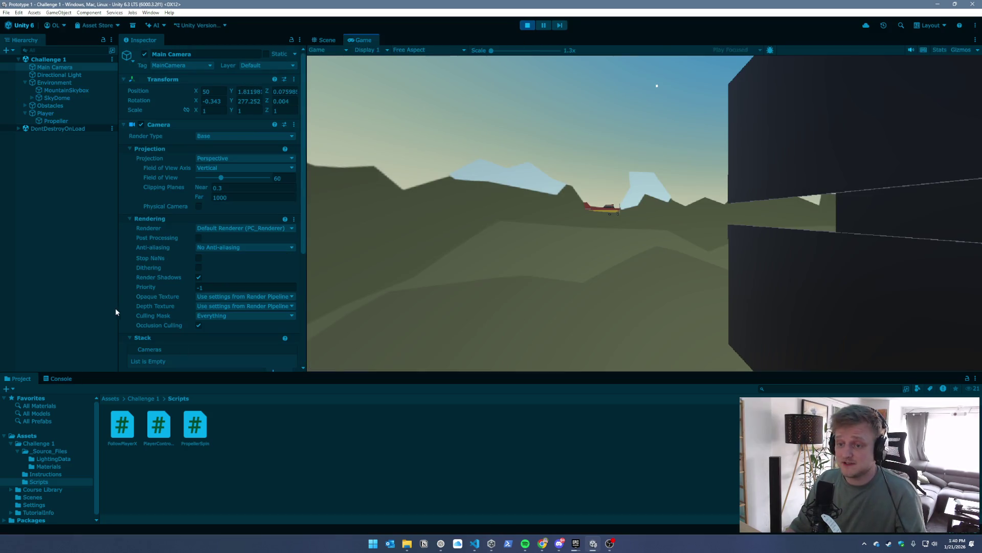
scroll(169, 210, "down", 5)
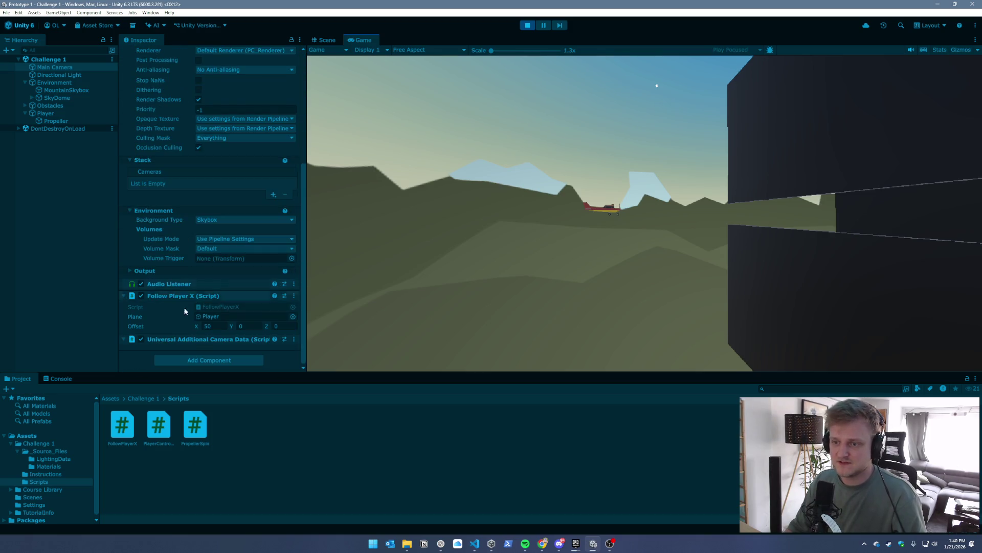
left_click_drag(197, 328, 159, 330)
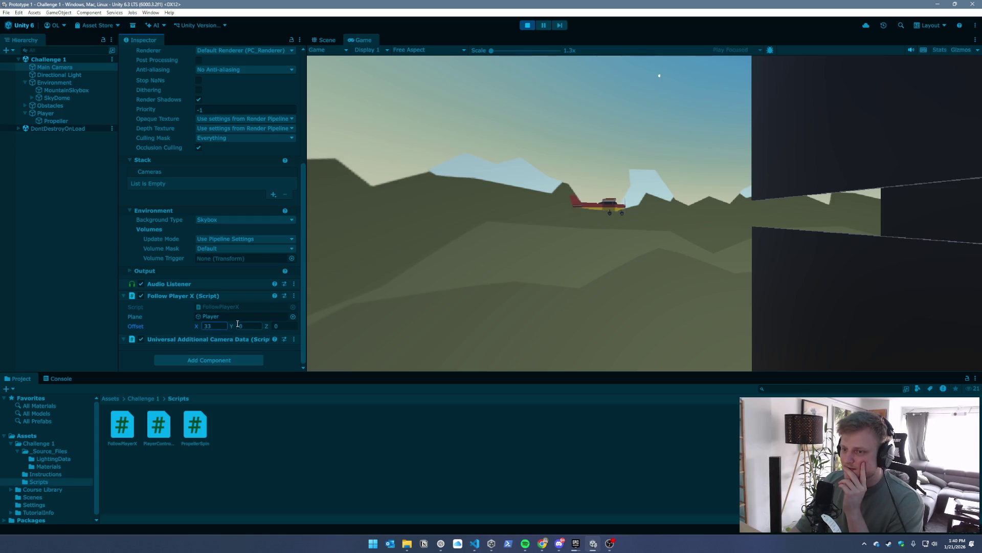
Set the Main Camera's Follow Player X Offset to 30, 0, 10
left_click_drag(235, 326, 443, 331)
type("11.2")
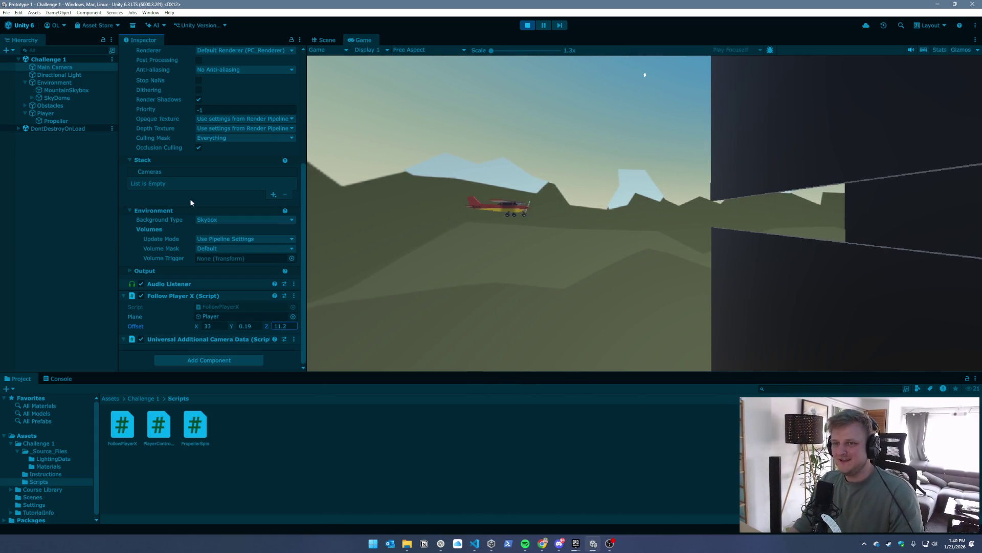
left_click(288, 326)
type("10")
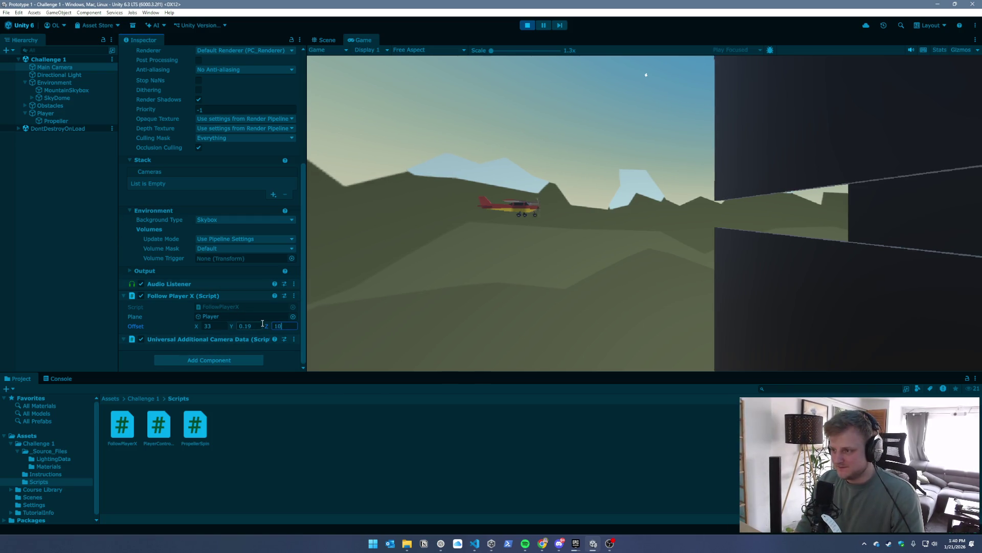
left_click(242, 326)
type("0")
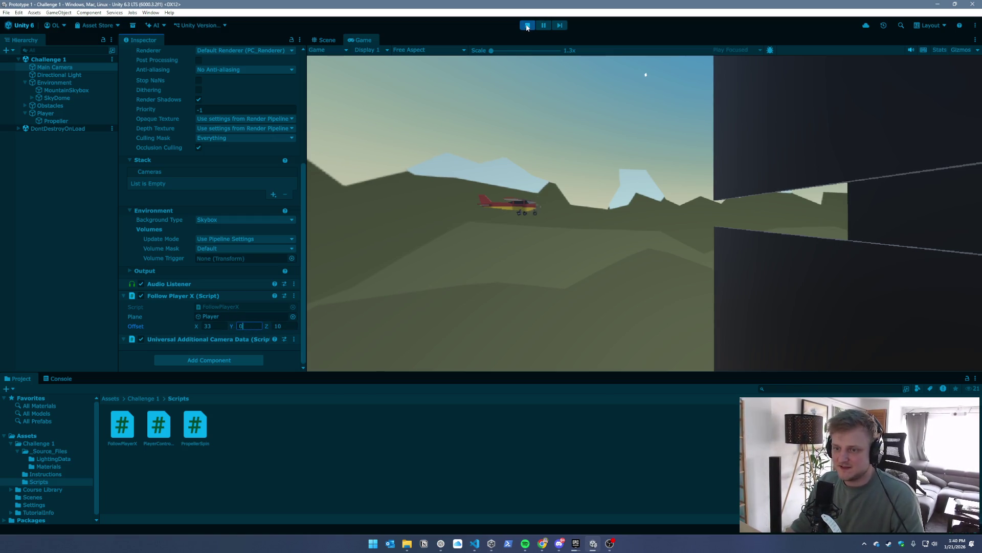
left_click(214, 324)
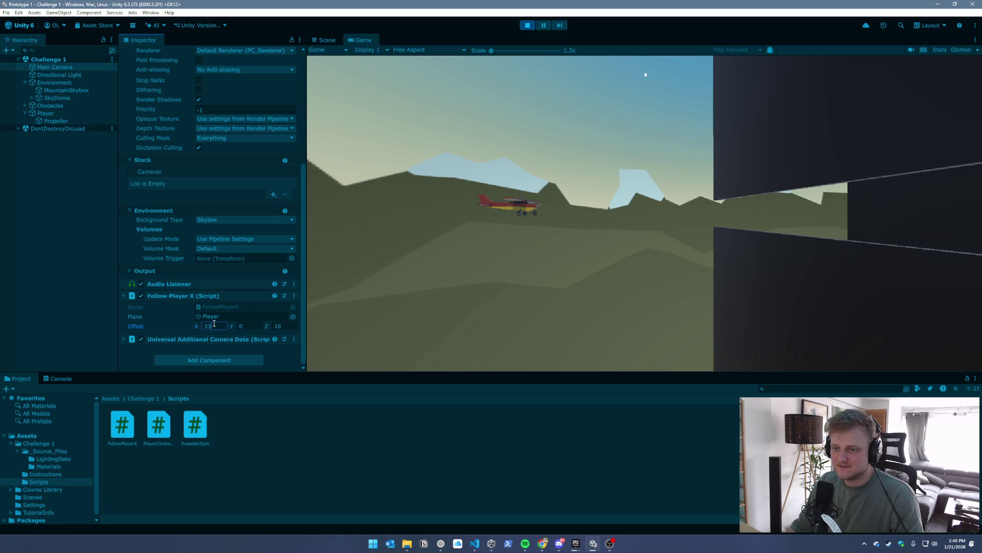
type("30")
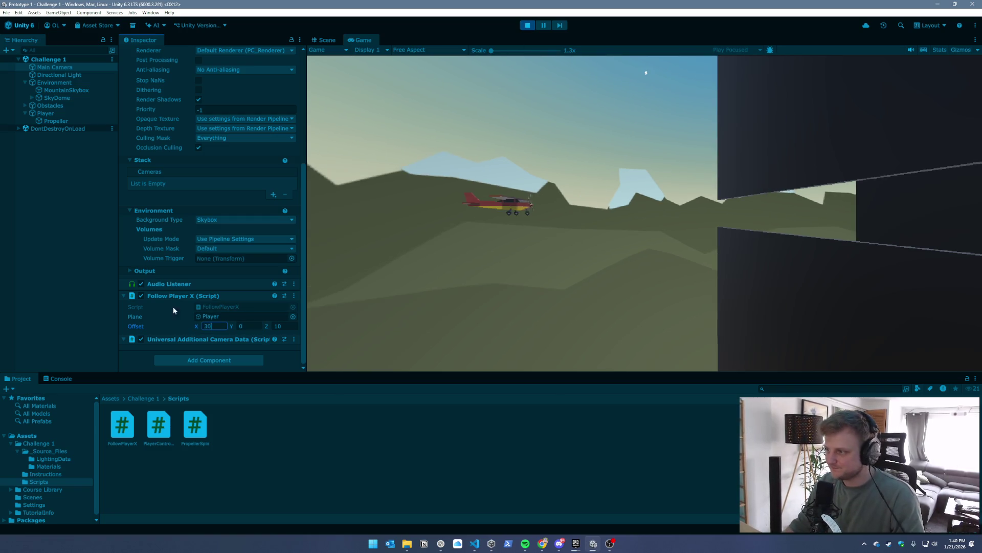
Stop the run, re-enter the X offset, and test-fly the plane with the new camera offset
left_click(533, 26)
type("3")
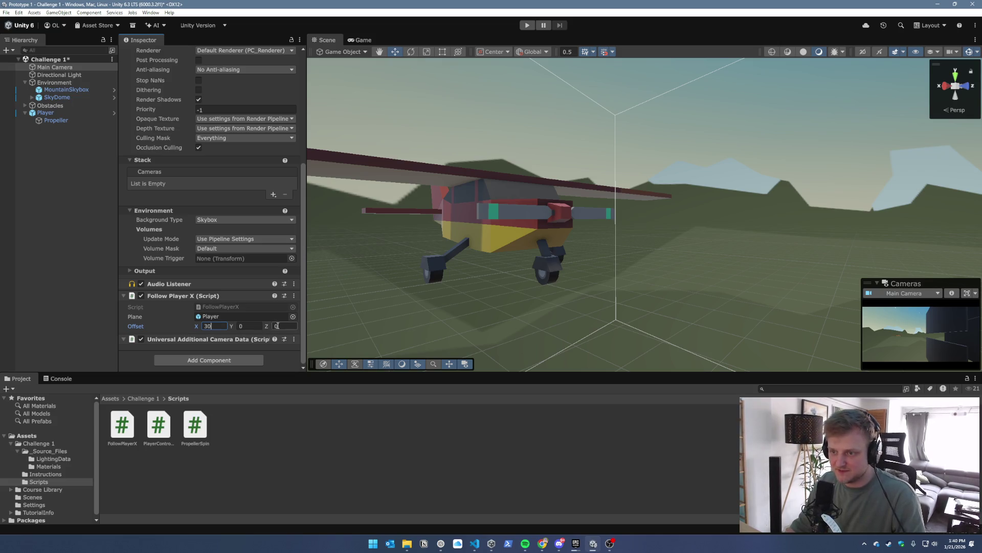
left_click(527, 25)
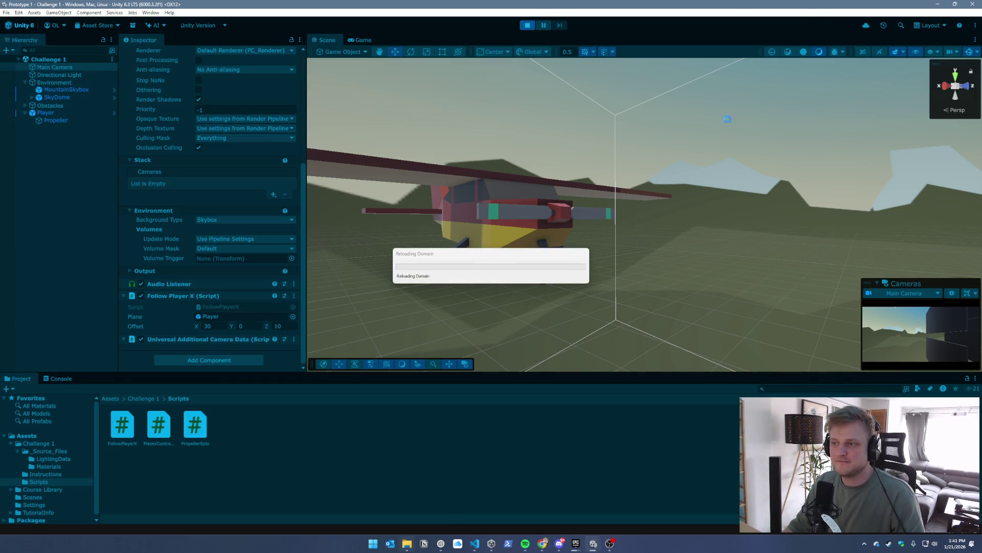
mouse_move(407, 543)
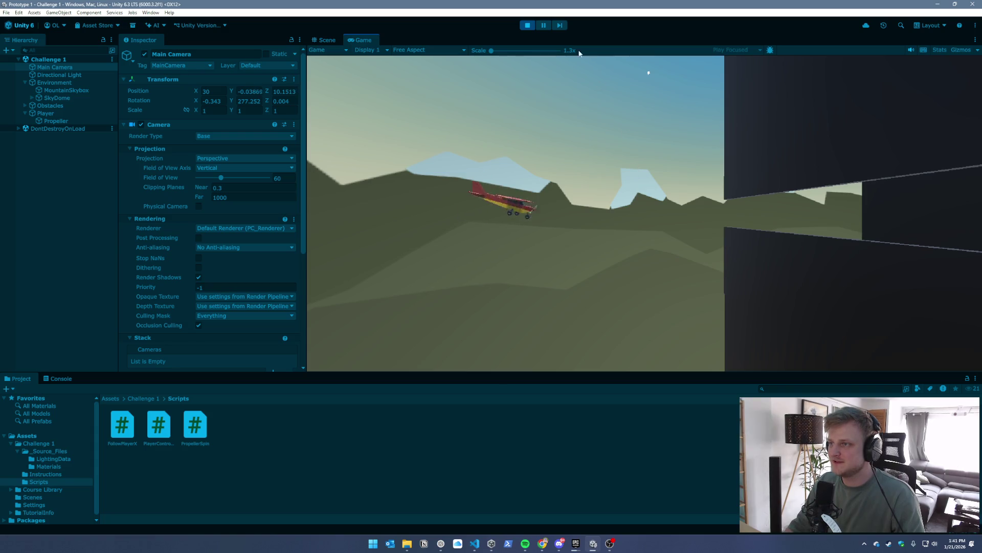
left_click(526, 25)
scroll(179, 251, "down", 6)
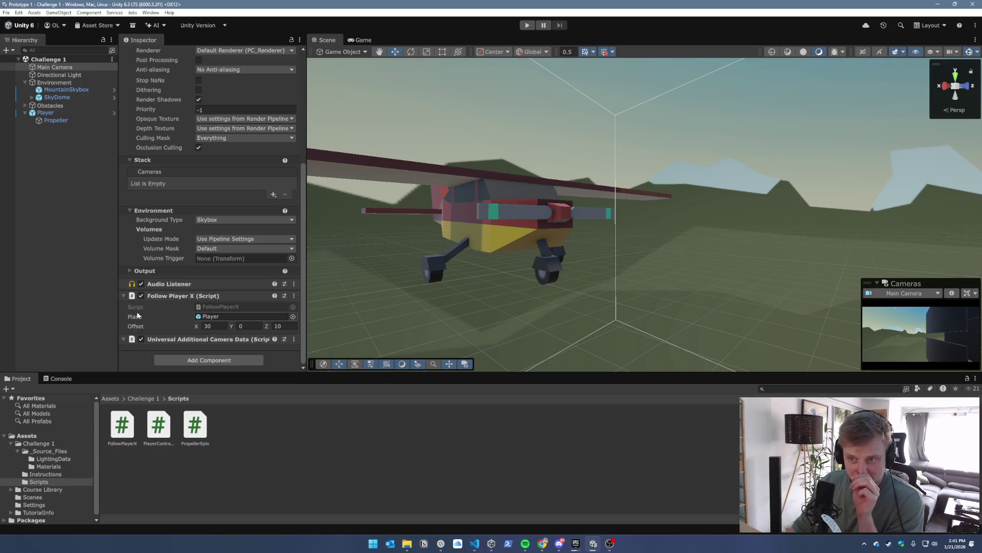
scroll(146, 306, "up", 5)
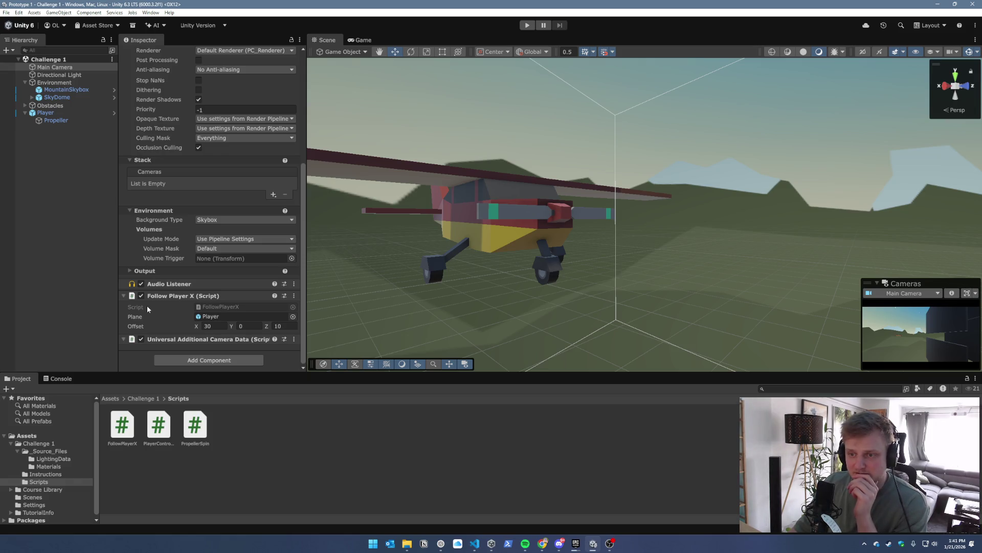
left_click(45, 113)
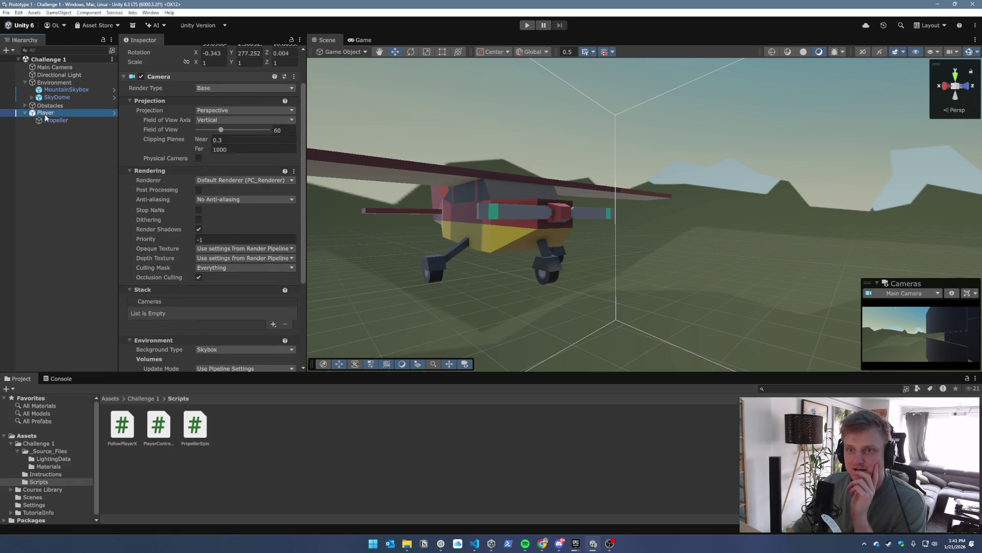
Set the plane's Player Controller Speed to 10 and test-fly it
scroll(191, 264, "down", 3)
scroll(191, 264, "down", 4)
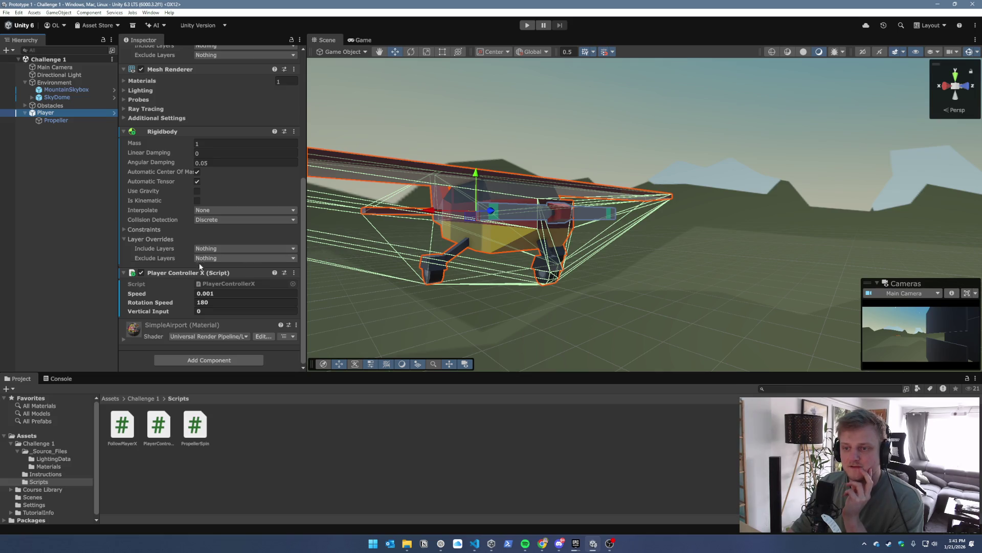
left_click(228, 294)
type("100")
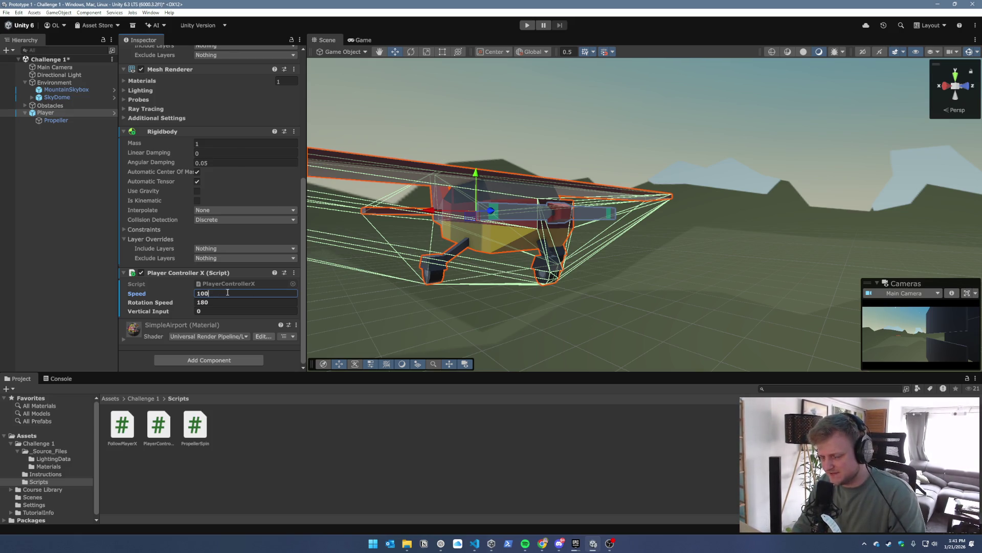
key("BackSpace")
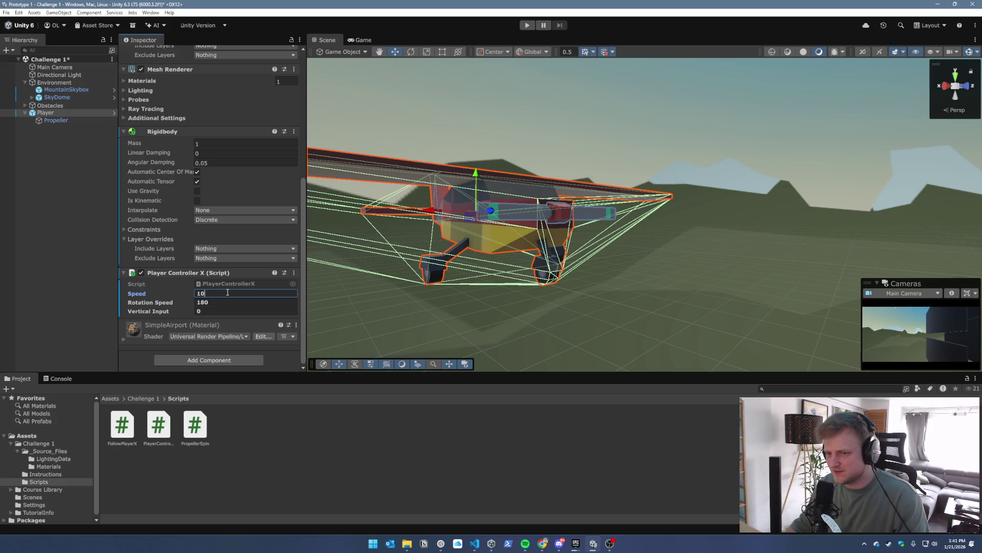
left_click(527, 25)
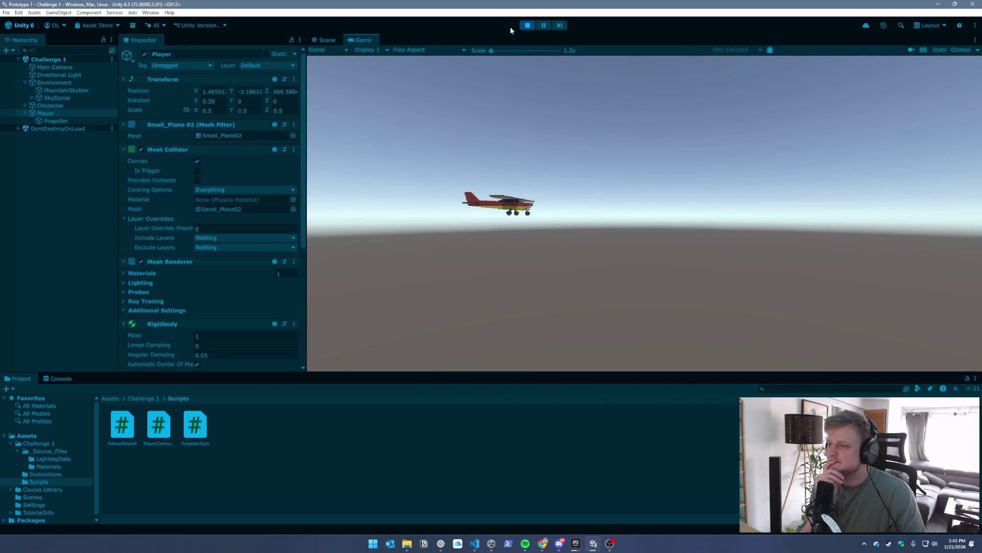
left_click(527, 25)
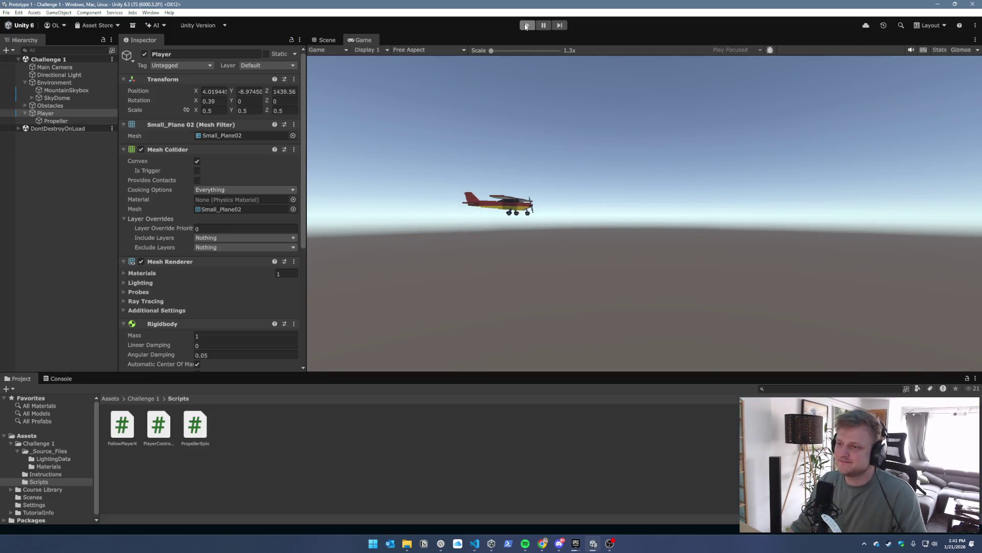
Test-fly the plane at Speed 0.1, then settle on Speed 1
scroll(238, 336, "down", 10)
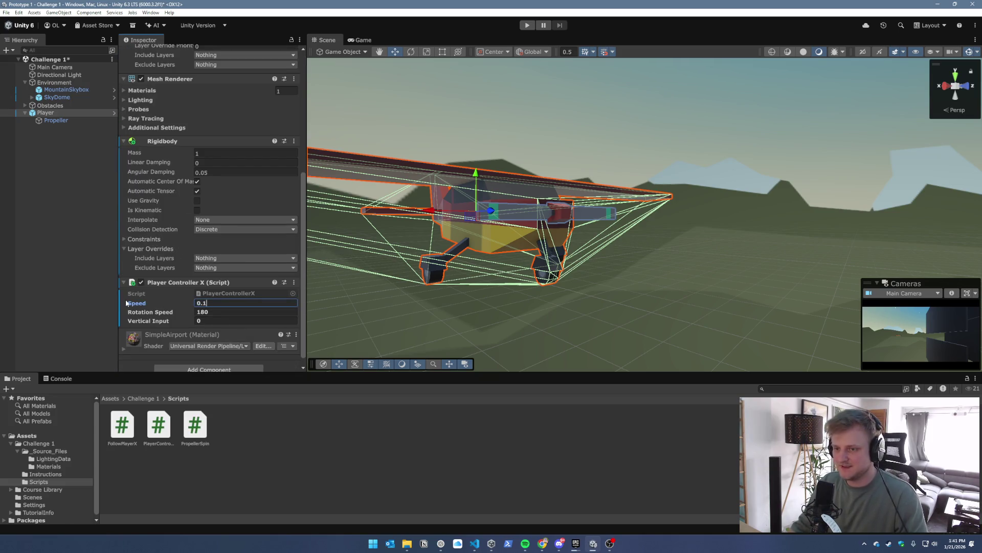
left_click(529, 25)
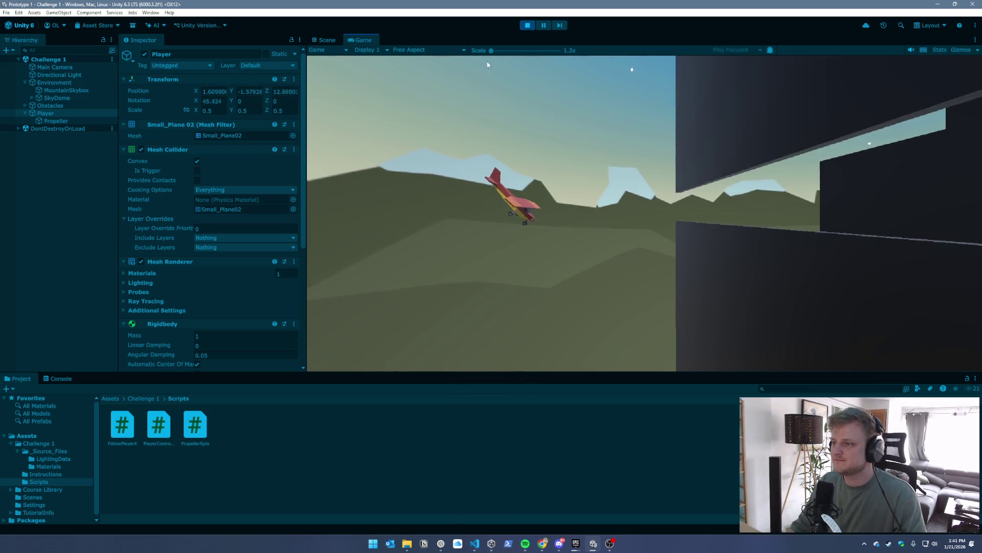
left_click(528, 26)
scroll(172, 312, "down", 5)
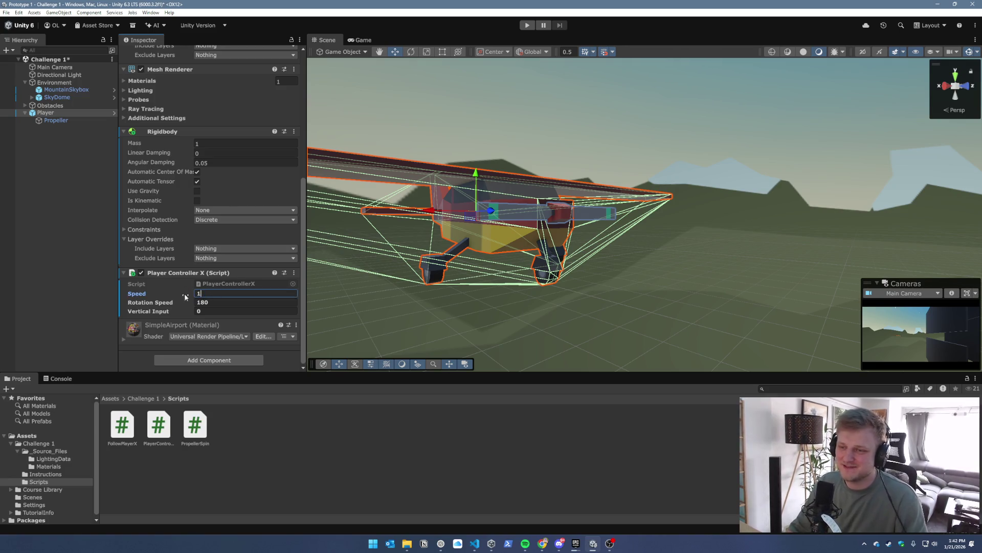
left_click(527, 25)
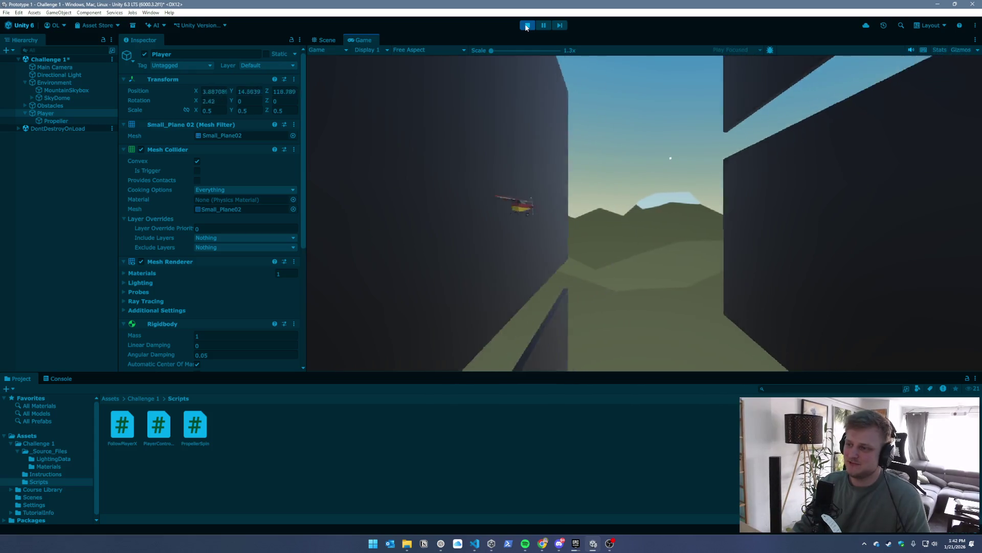
left_click(528, 25)
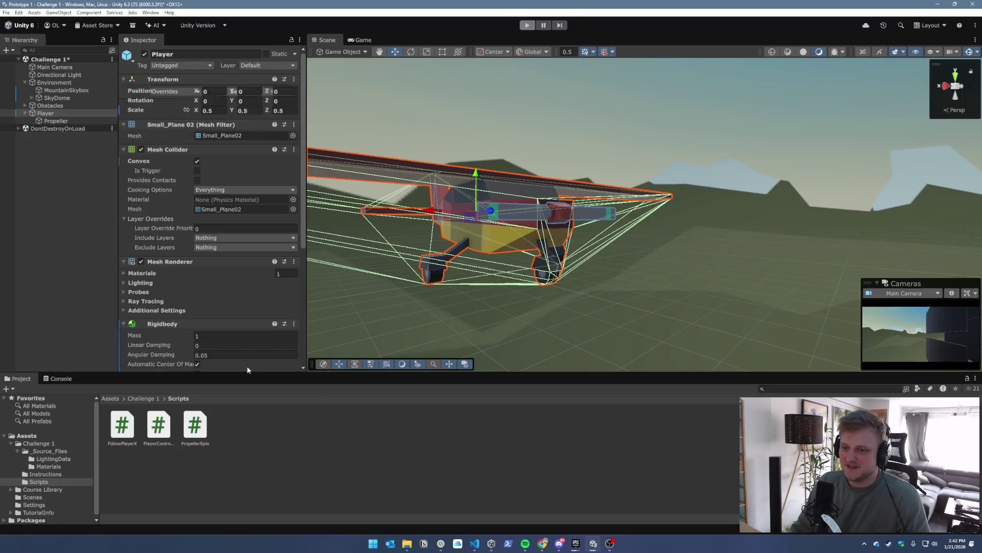
Set the Player's Rigidbody Mass to 0.5 and start a test flight
left_click(189, 364)
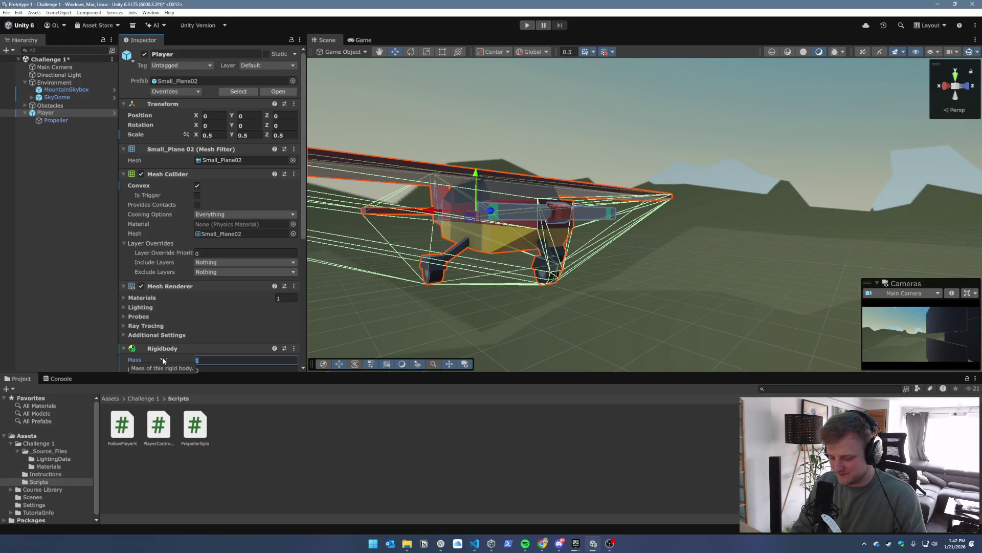
type("0")
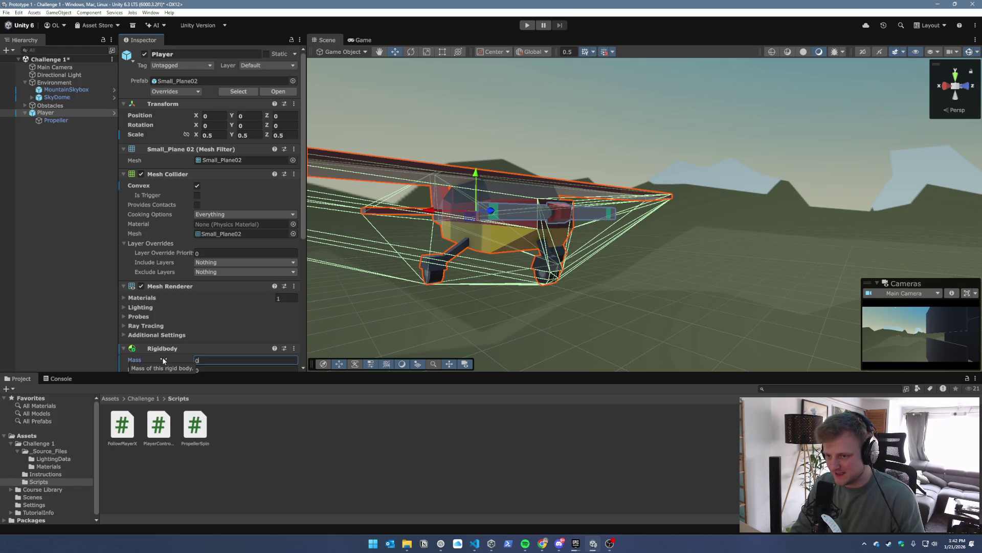
type(".5")
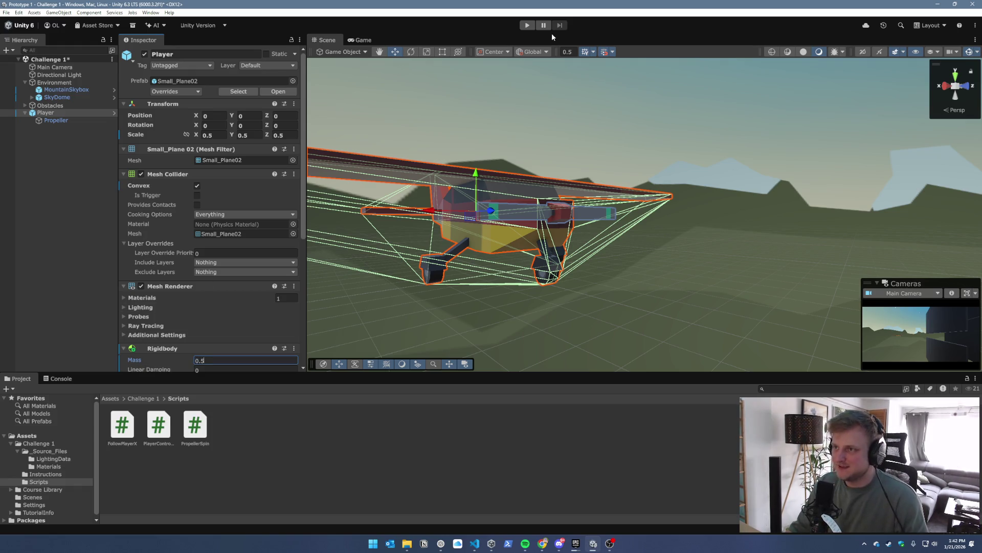
left_click(528, 26)
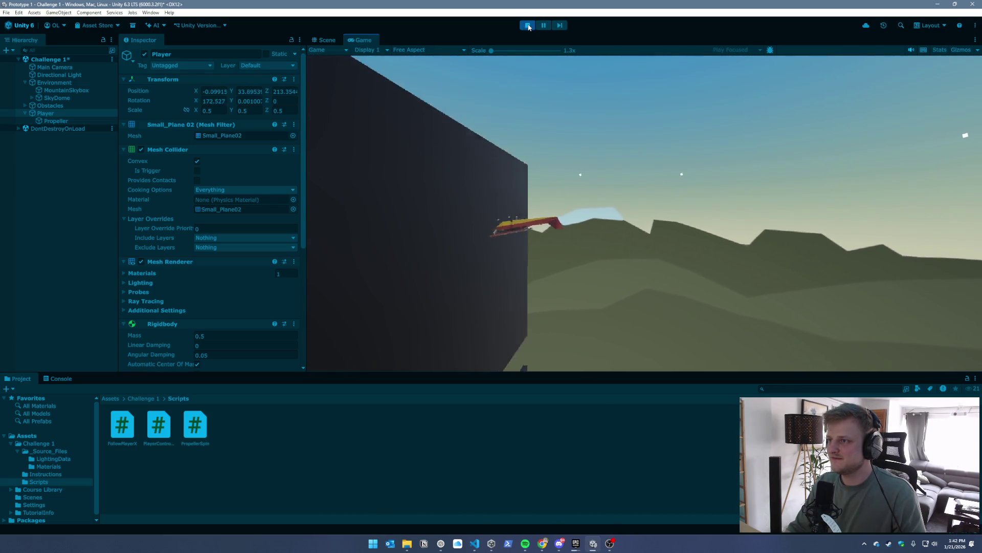
left_click(48, 69)
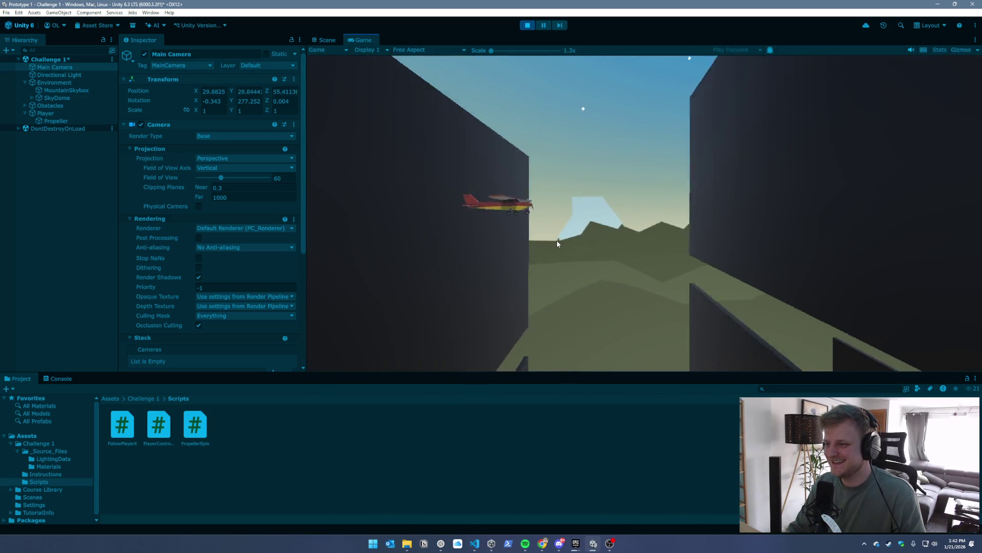
Push the Main Camera's follow offset X out to 50 and stop the running game
scroll(198, 266, "down", 1)
scroll(199, 267, "down", 6)
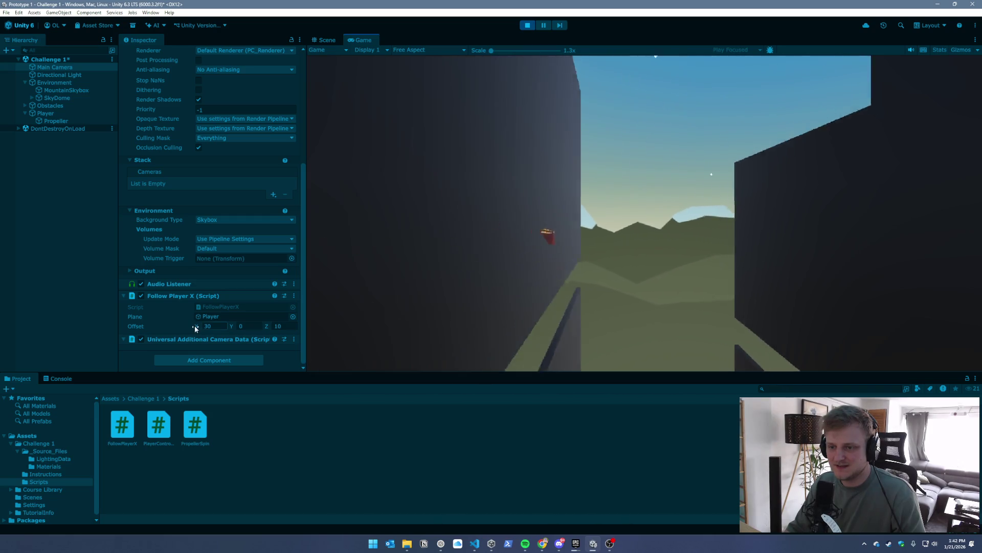
left_click_drag(195, 324, 352, 340)
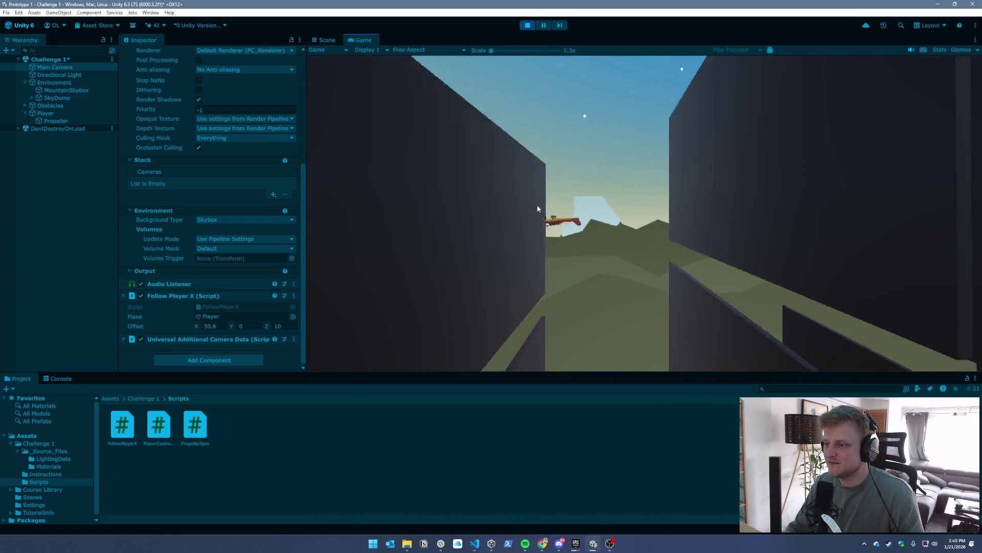
left_click(527, 25)
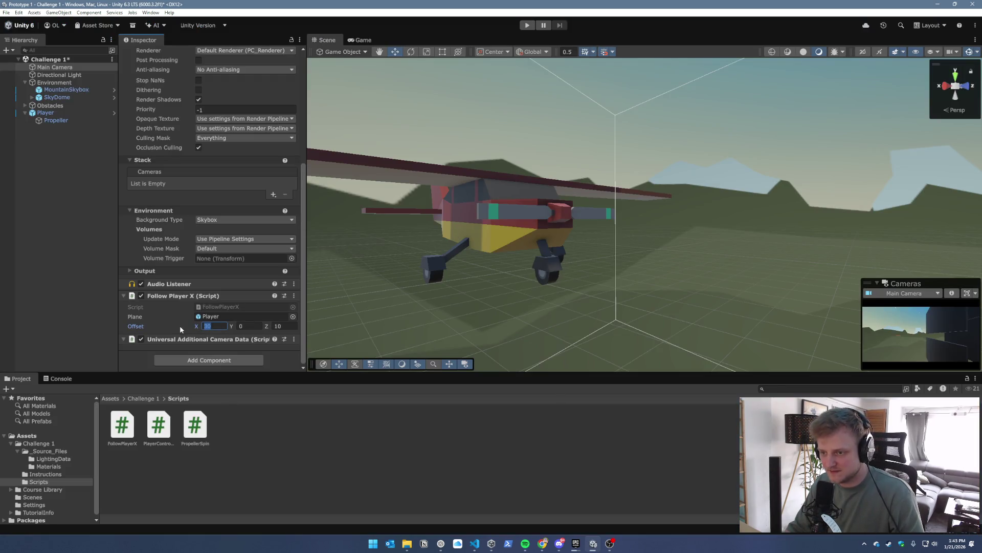
type("50")
Save the scene and run a short test flight with the 50, 0, 10 offset
key("ctrl+s")
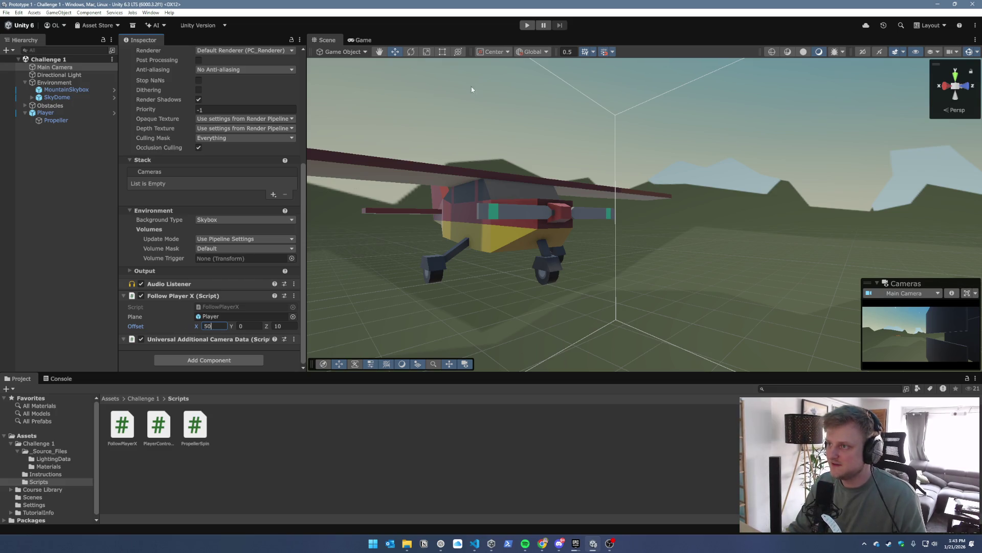
left_click(527, 25)
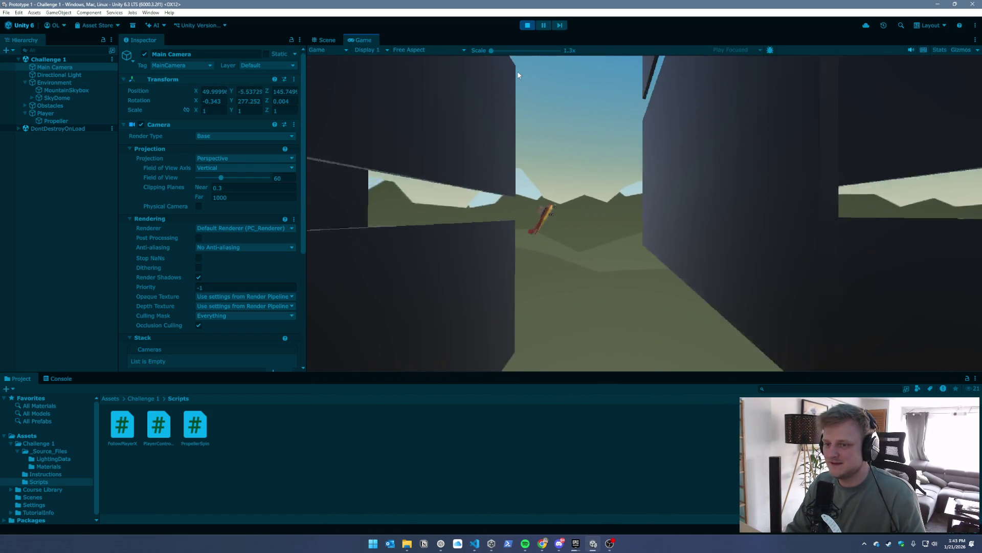
left_click(527, 25)
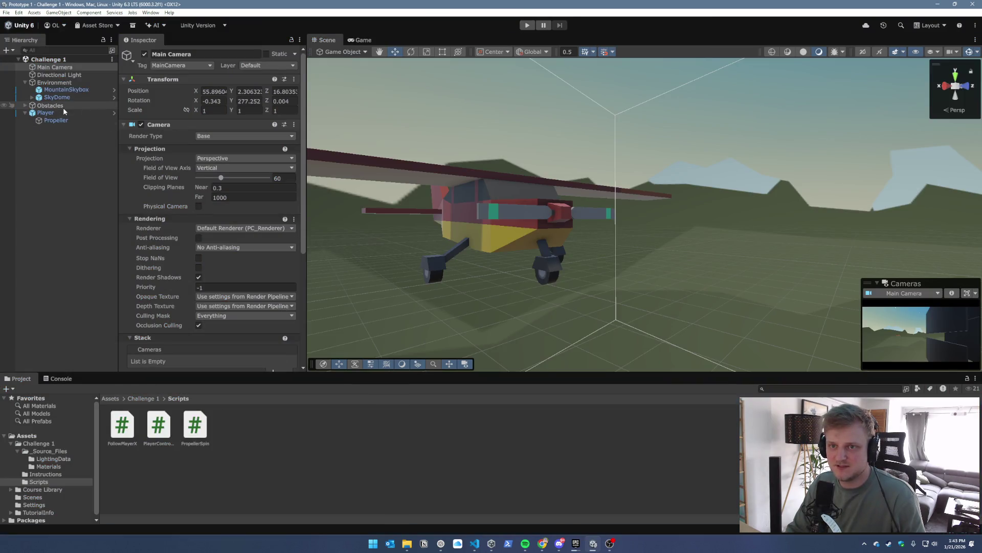
Give the Player's Rigidbody a Mass of 1 and launch a test flight toward the obstacle walls
left_click(62, 112)
scroll(182, 225, "down", 10)
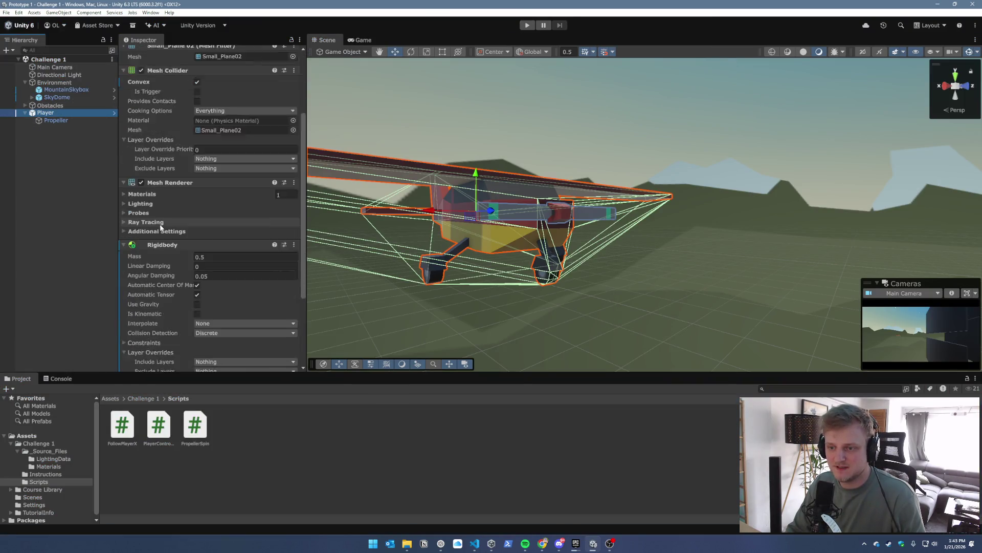
left_click(208, 231)
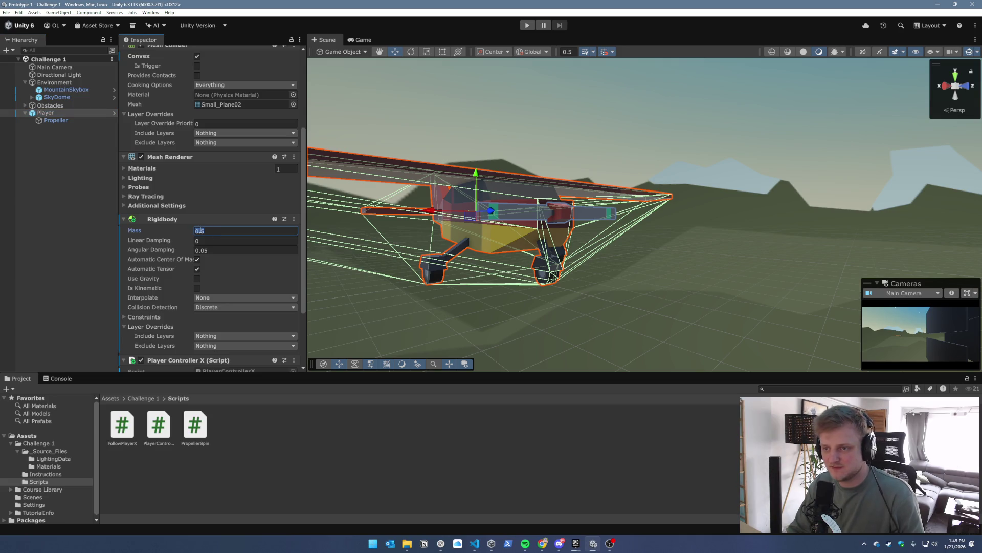
scroll(201, 230, "down", 2)
type("0.5")
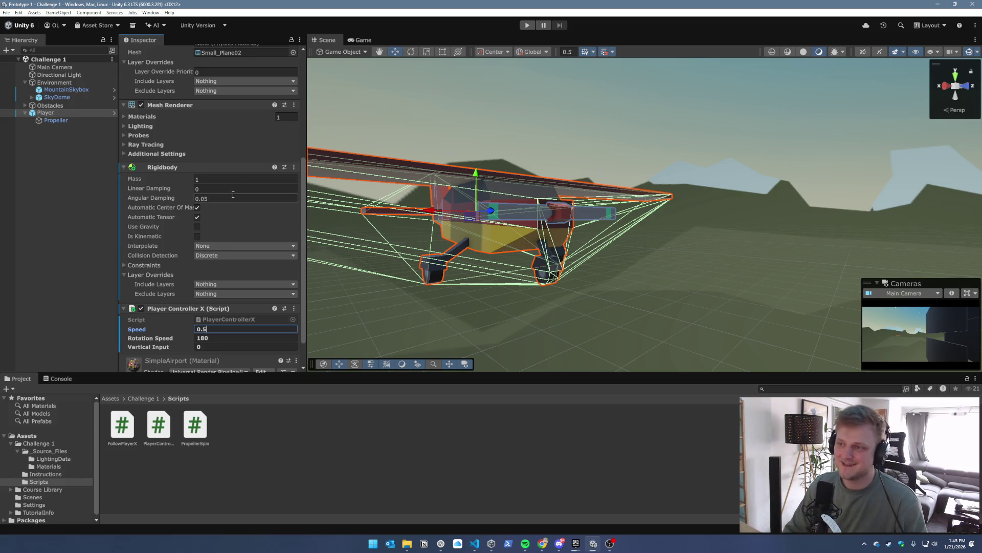
left_click(525, 25)
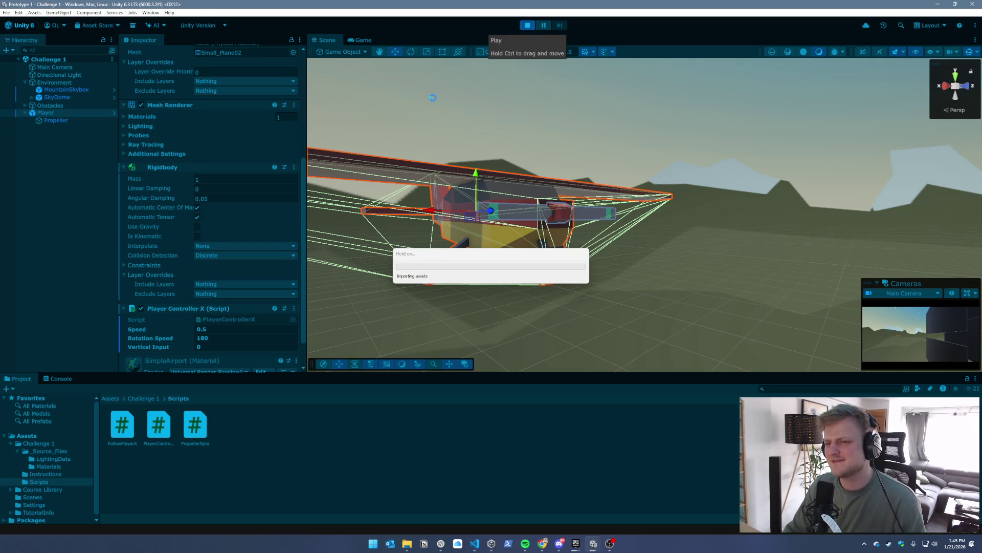
Google 'wie schwer ist eine kleine propeller maschine' in Chrome and open the Cessna 401 tab
mouse_move(542, 543)
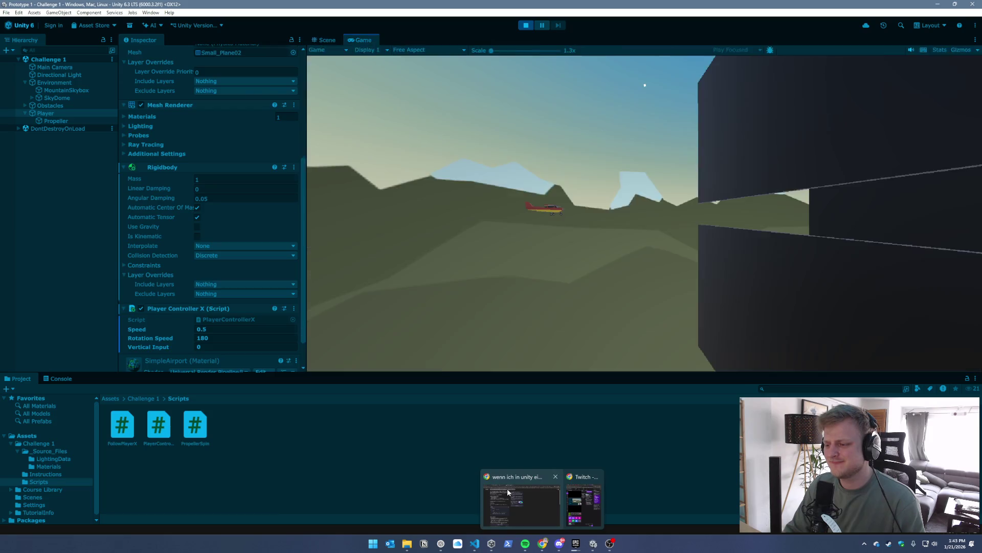
left_click(507, 488)
left_click(315, 26)
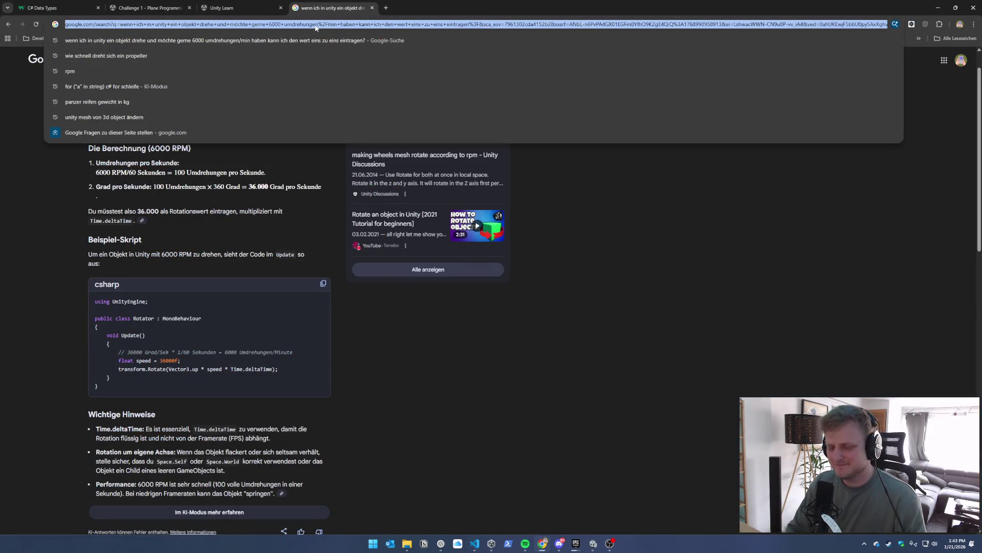
type("wie schwer ist eine kleine pro")
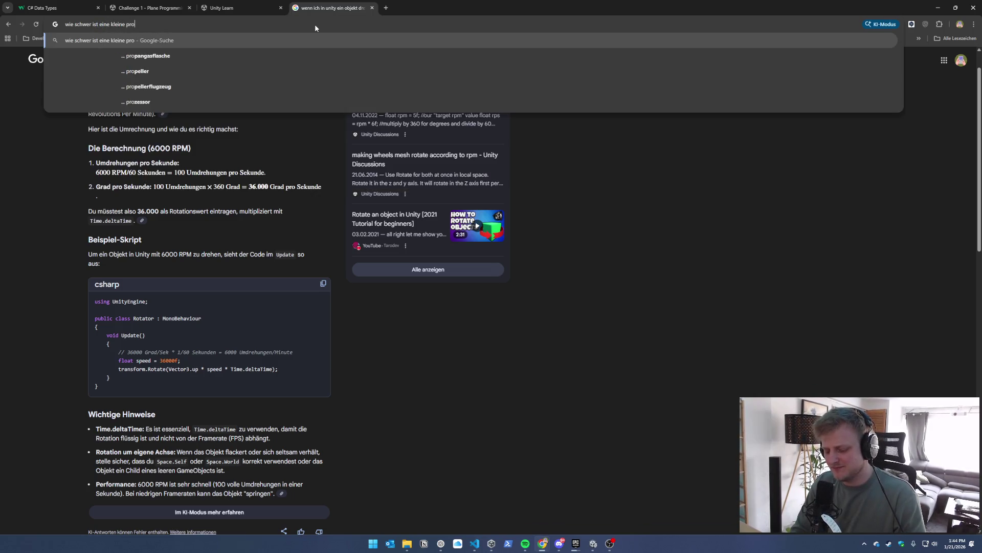
type("peller maschi")
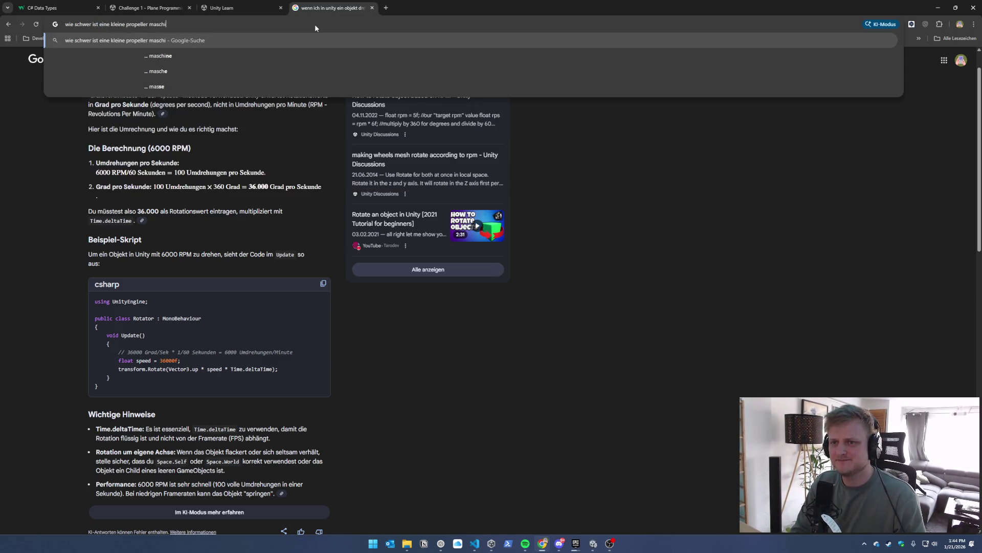
type("ne")
key("Return")
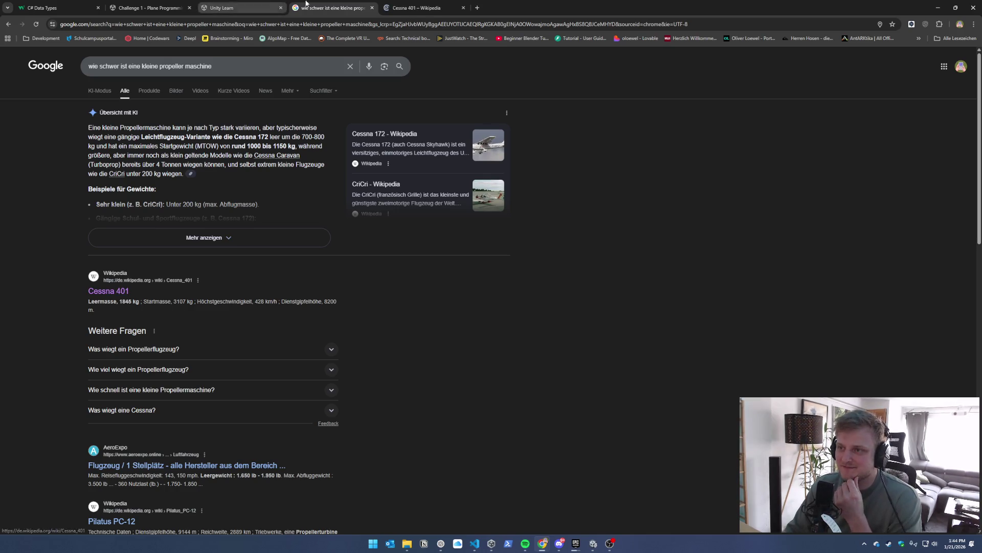
left_click(413, 8)
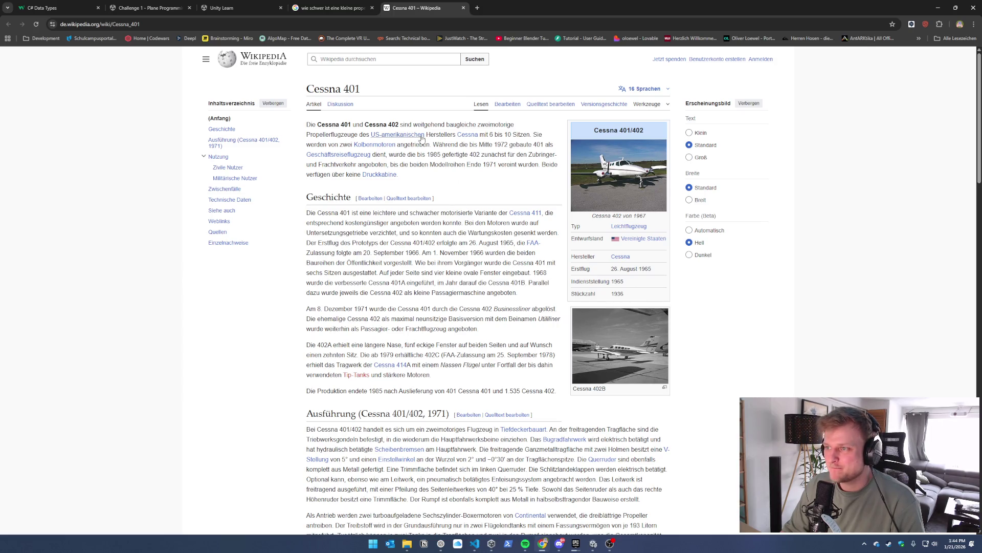
Read through the Cessna 401 article, glancing back at the Google results
scroll(592, 416, "down", 2)
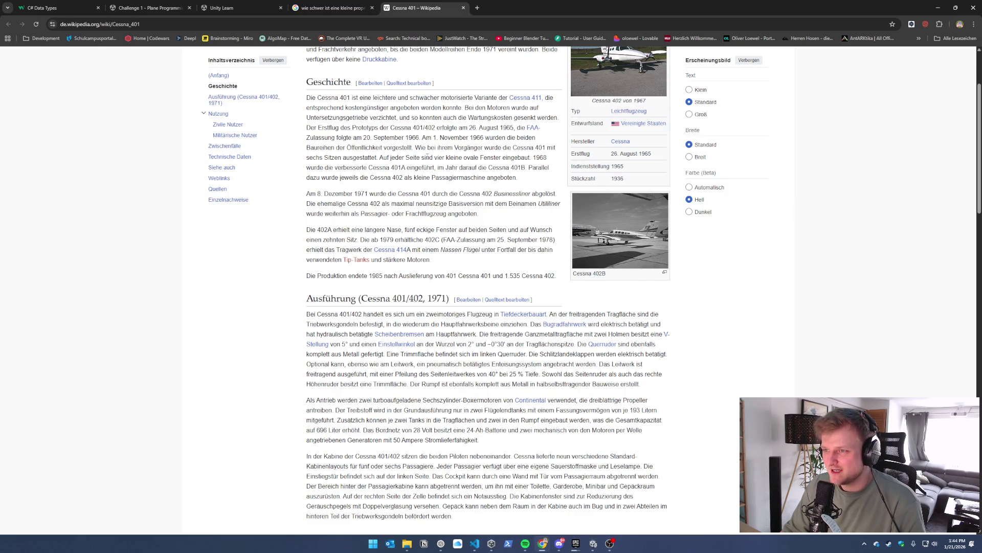
scroll(420, 169, "down", 1)
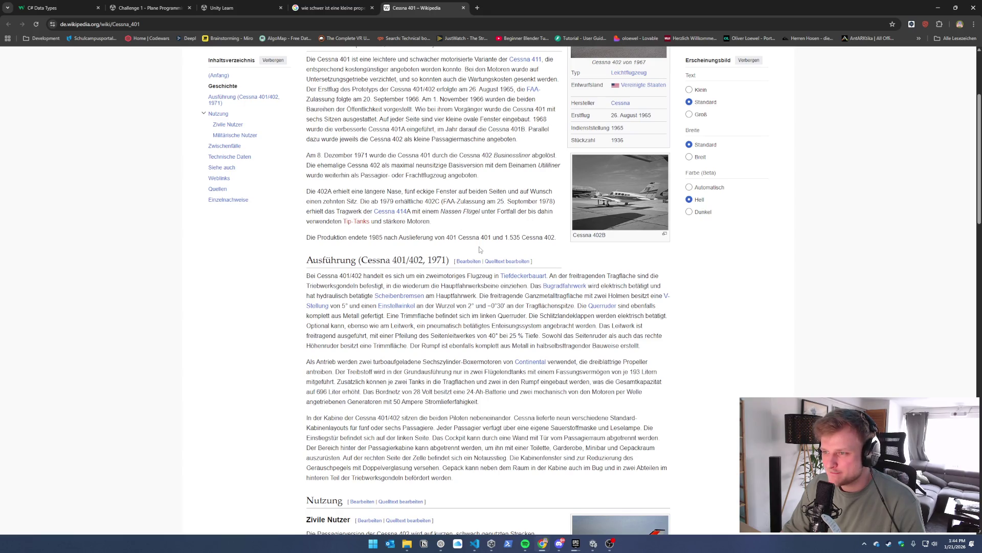
scroll(479, 249, "down", 3)
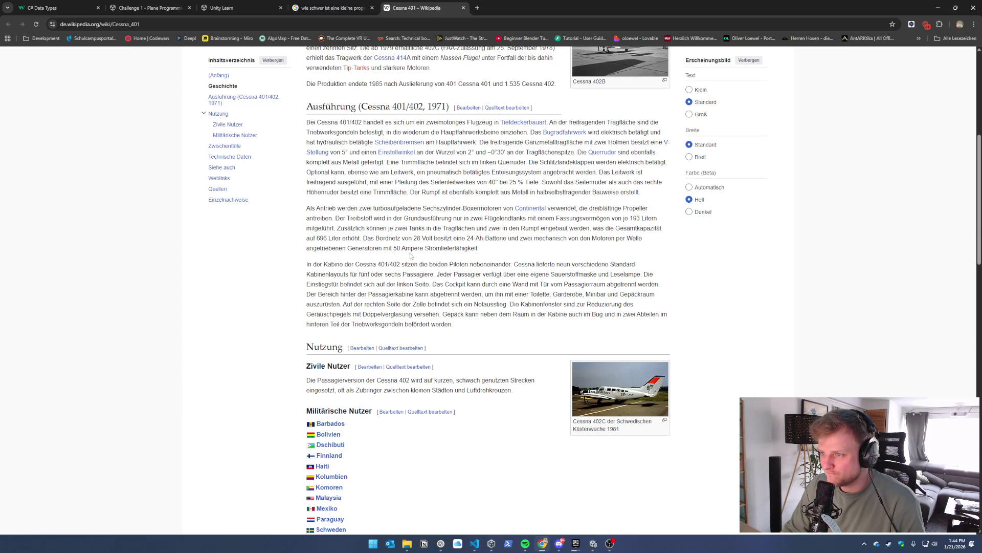
scroll(581, 290, "up", 5)
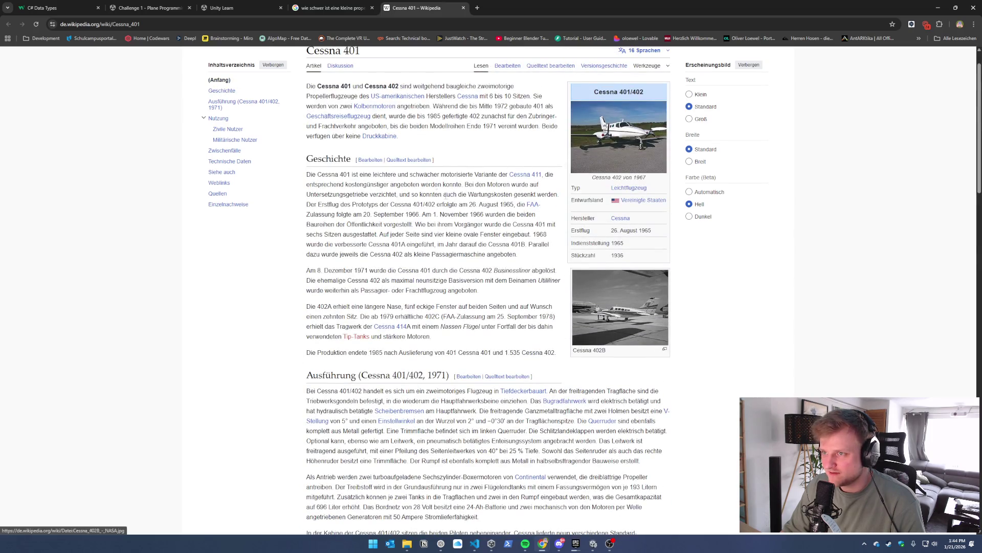
scroll(363, 117, "up", 1)
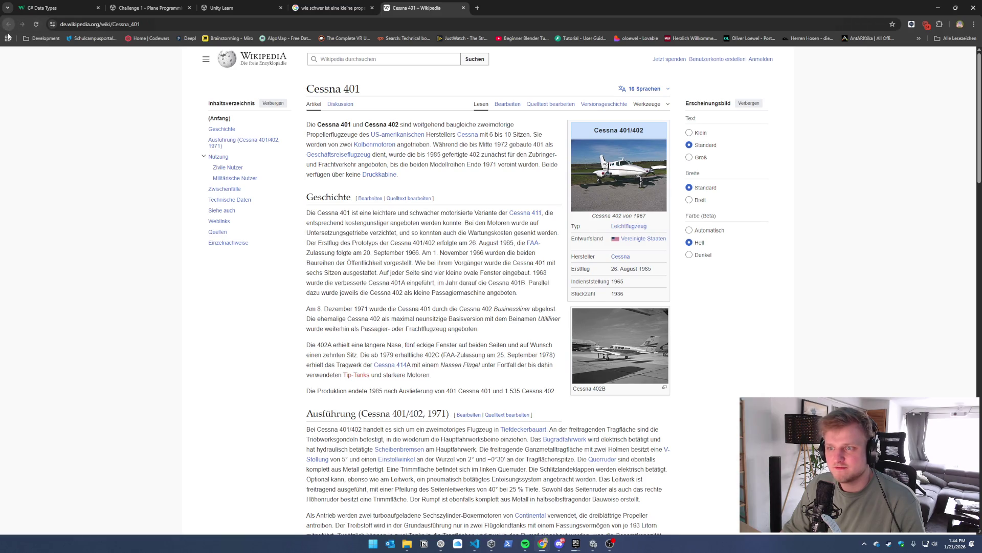
left_click(333, 8)
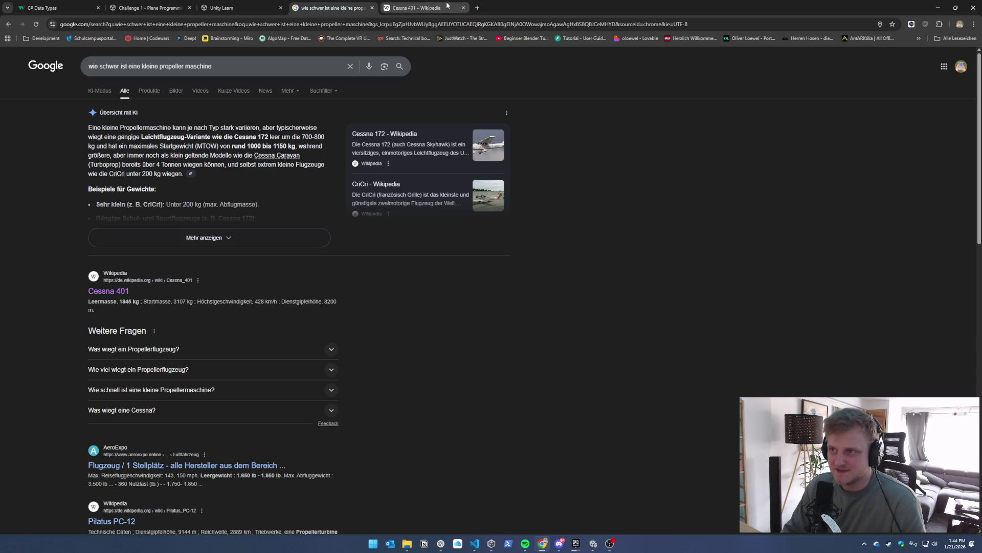
left_click(430, 8)
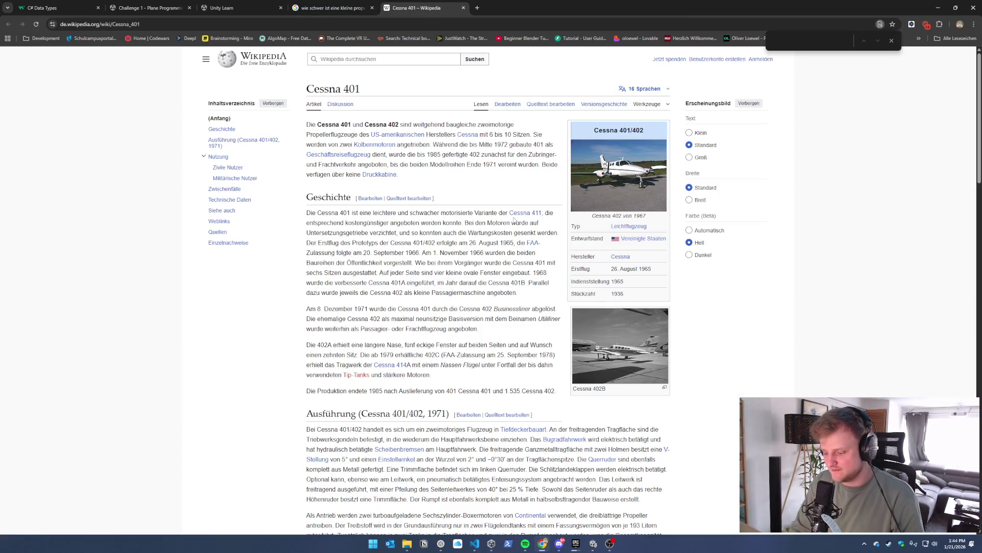
Locate the Cessna 401's 1845 kg empty mass in the Technische Daten table
type("leerma")
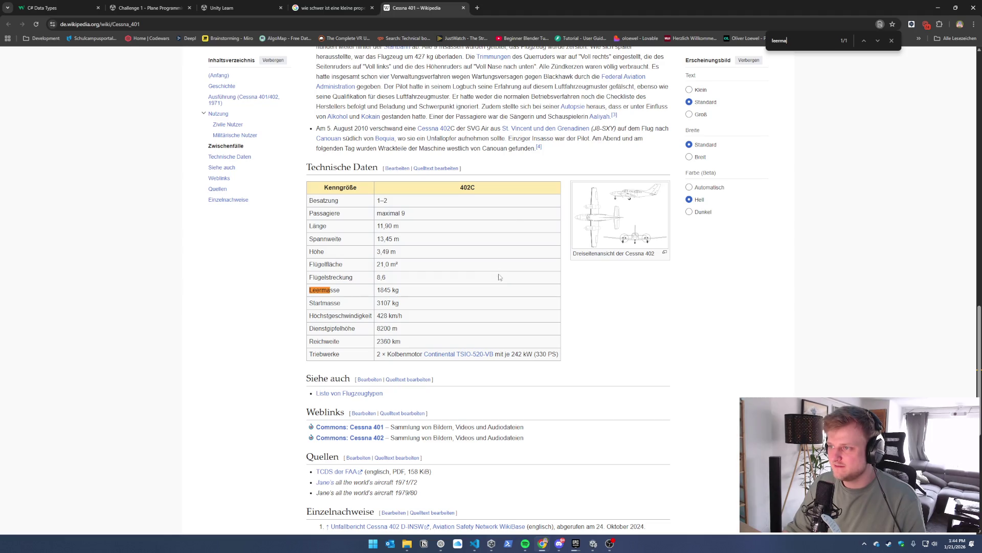
scroll(664, 303, "up", 10)
scroll(665, 302, "down", 13)
scroll(664, 302, "up", 2)
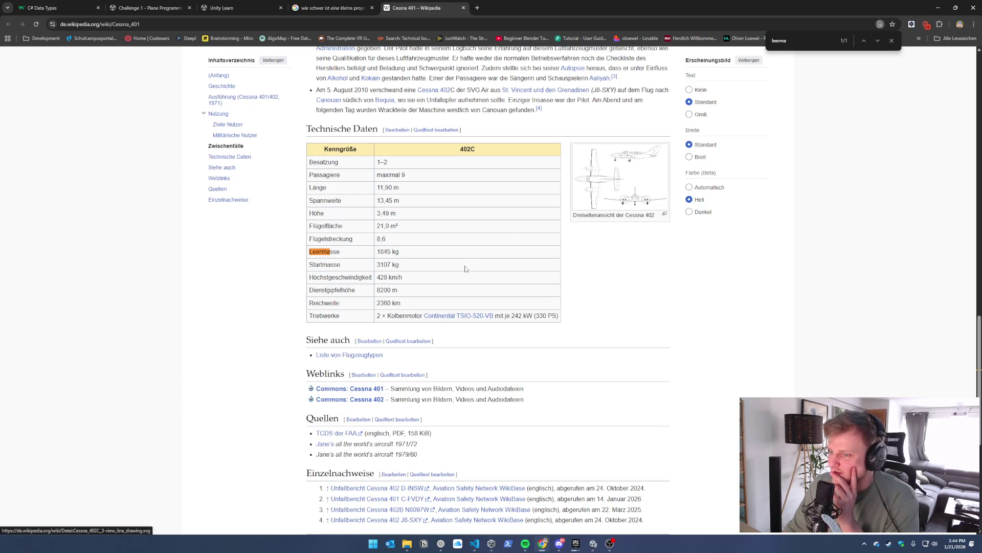
scroll(468, 265, "down", 10)
scroll(459, 280, "up", 20)
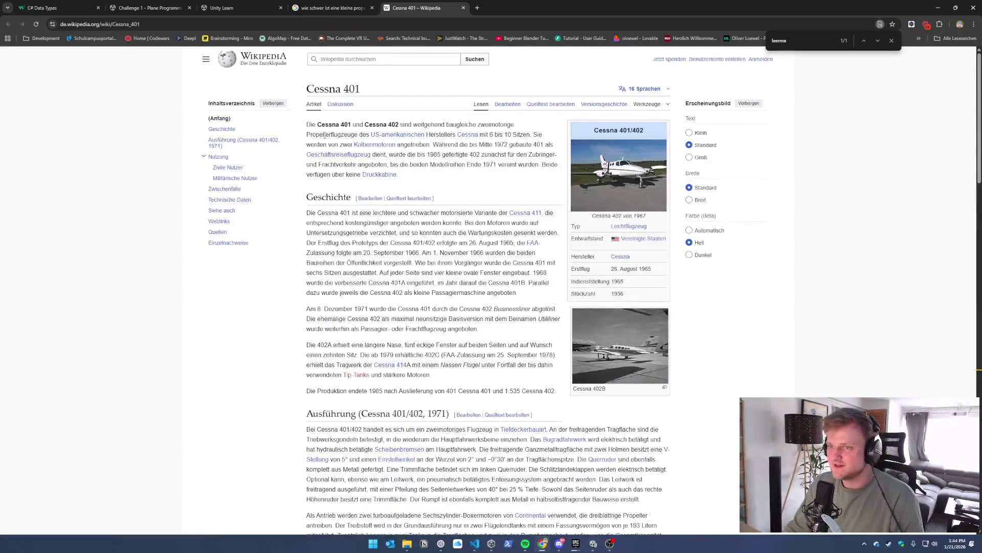
left_click(381, 60)
Search Wikipedia for propeller aircraft
type("pro")
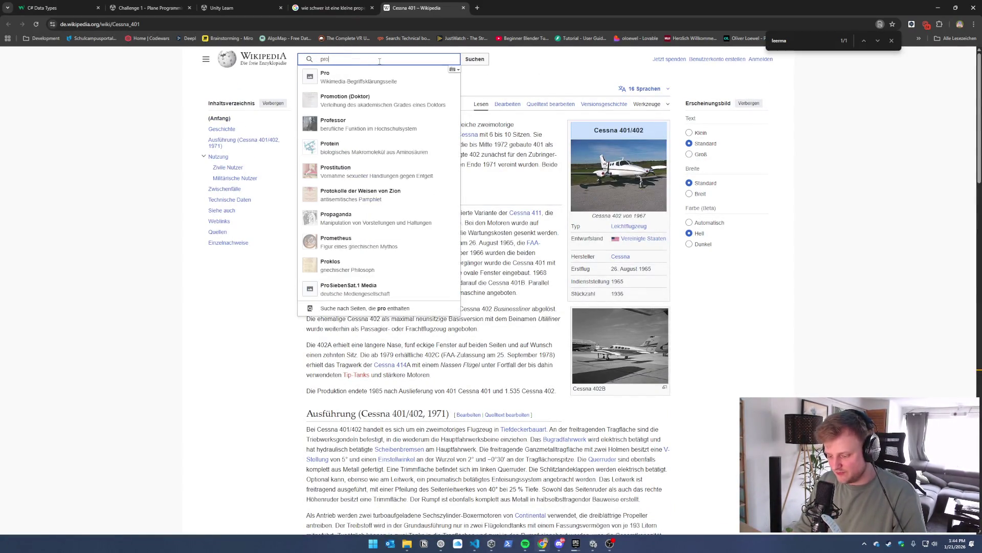
type("pellermaschine")
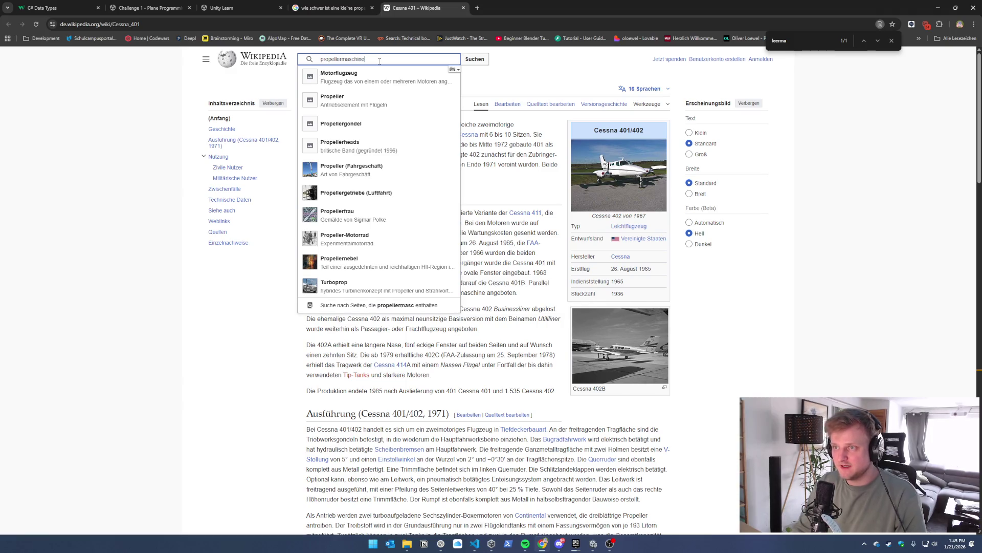
key("BackSpace")
key("BackSpace")
key("BackSpace")
key("BackSpace")
key("BackSpace")
type("ugzeug")
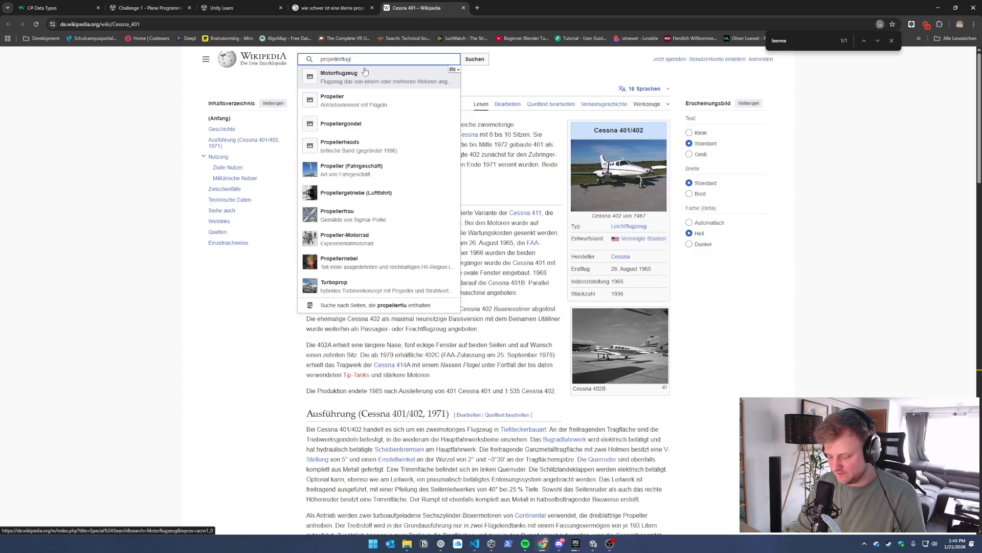
key("Return")
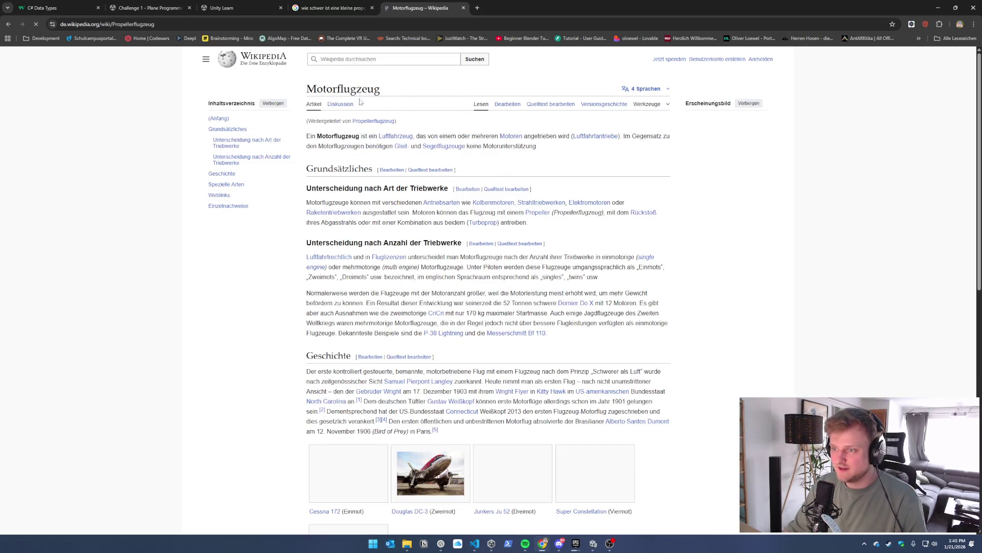
Open the Cessna 172 article and scroll to its technical data with the 779 kg empty mass
scroll(432, 307, "down", 2)
mouse_move(432, 307)
scroll(433, 307, "down", 1)
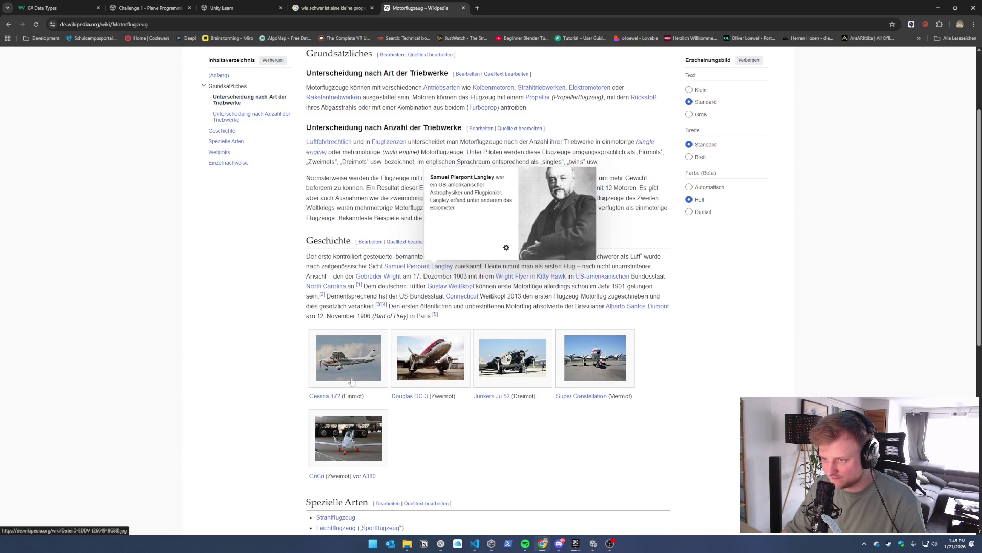
left_click(343, 362)
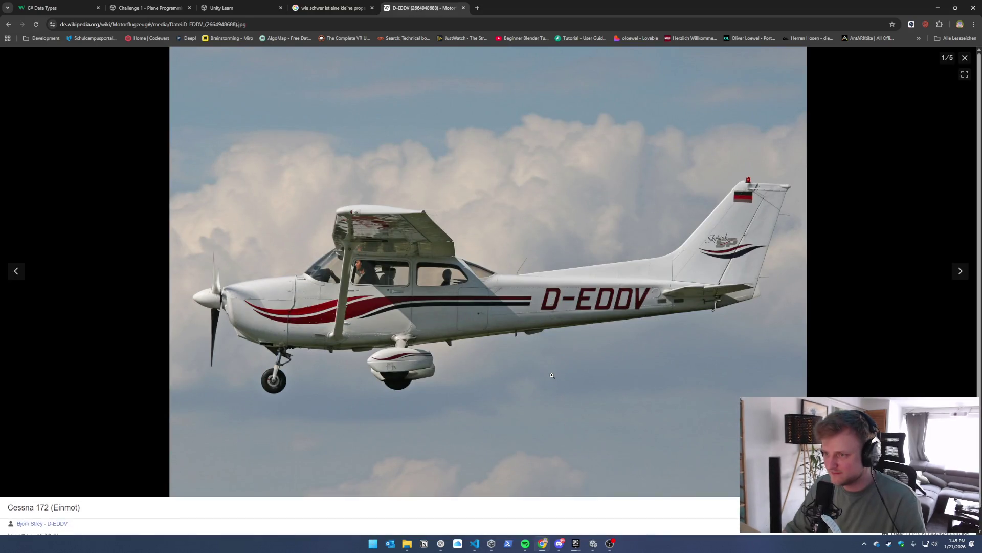
left_click(965, 58)
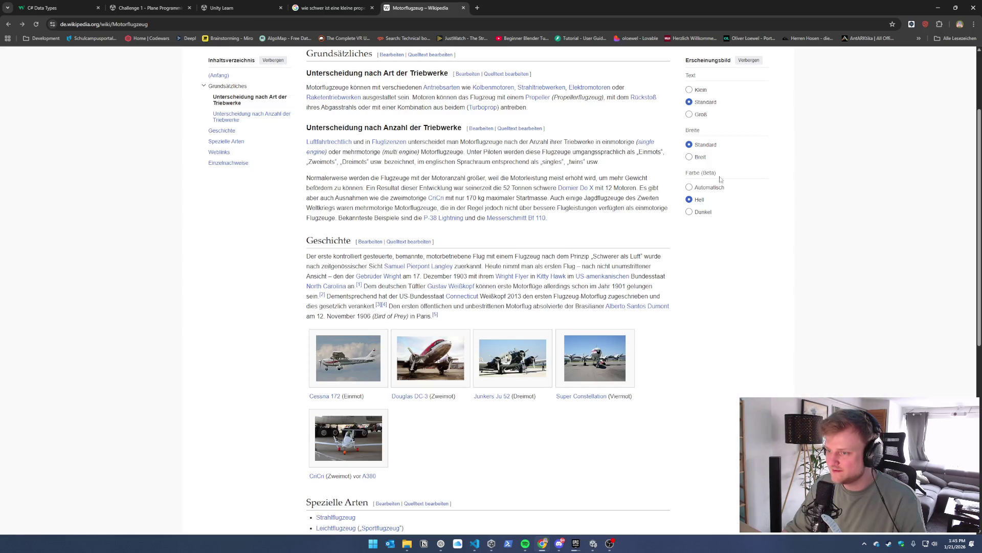
left_click(318, 398)
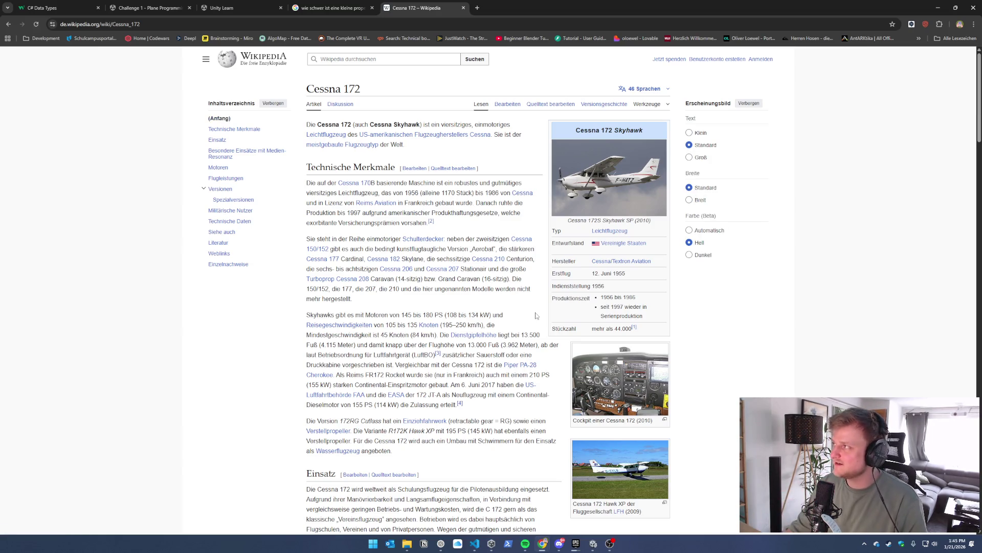
scroll(537, 318, "down", 9)
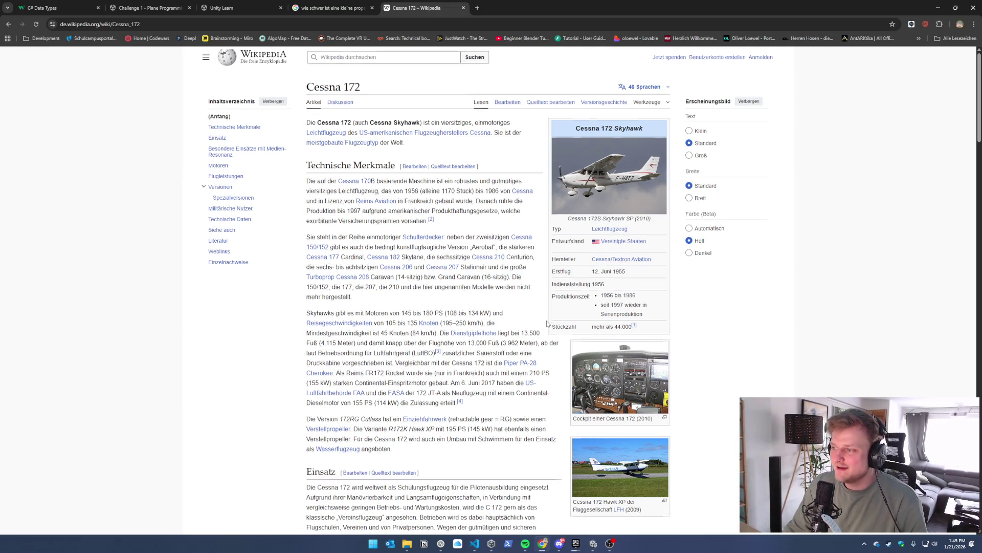
scroll(543, 324, "up", 7)
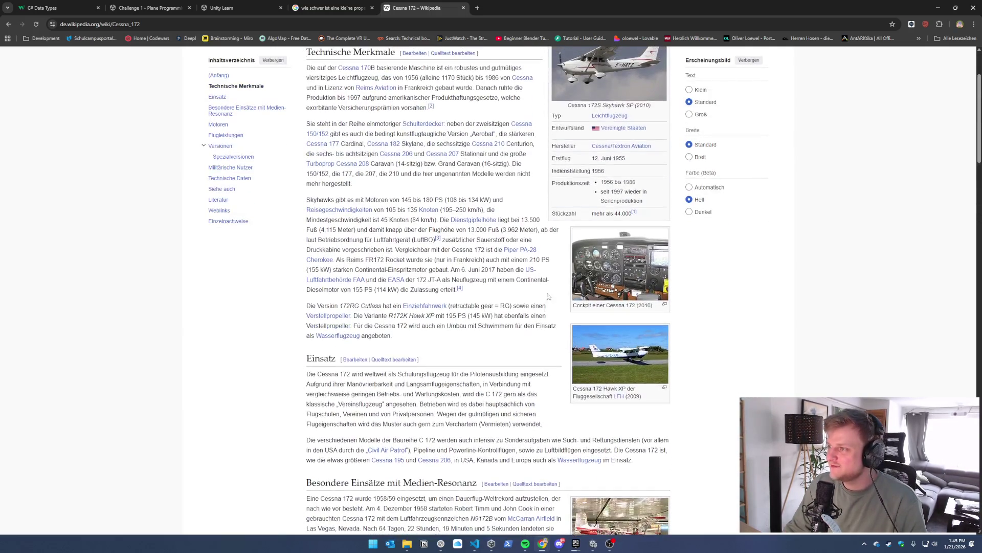
scroll(548, 222, "down", 7)
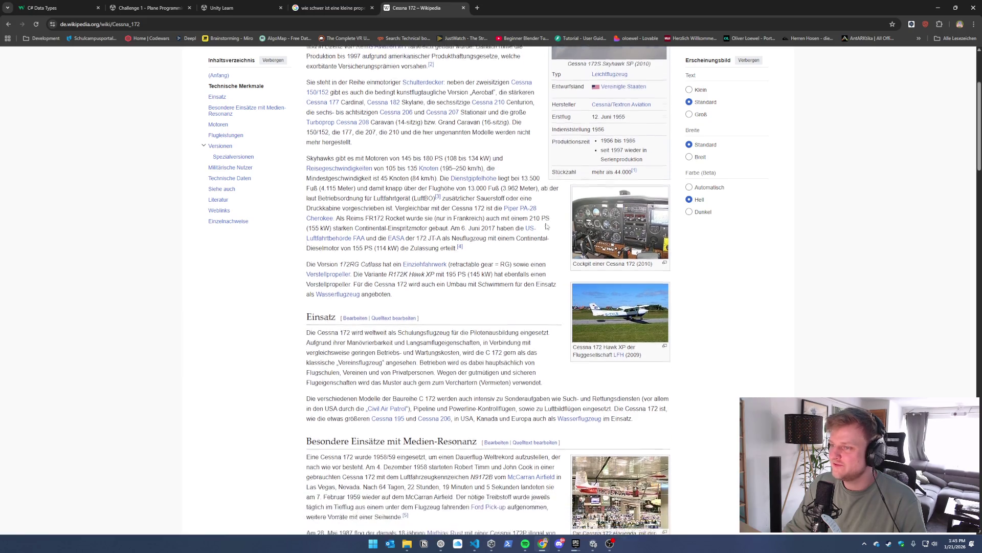
scroll(547, 227, "down", 15)
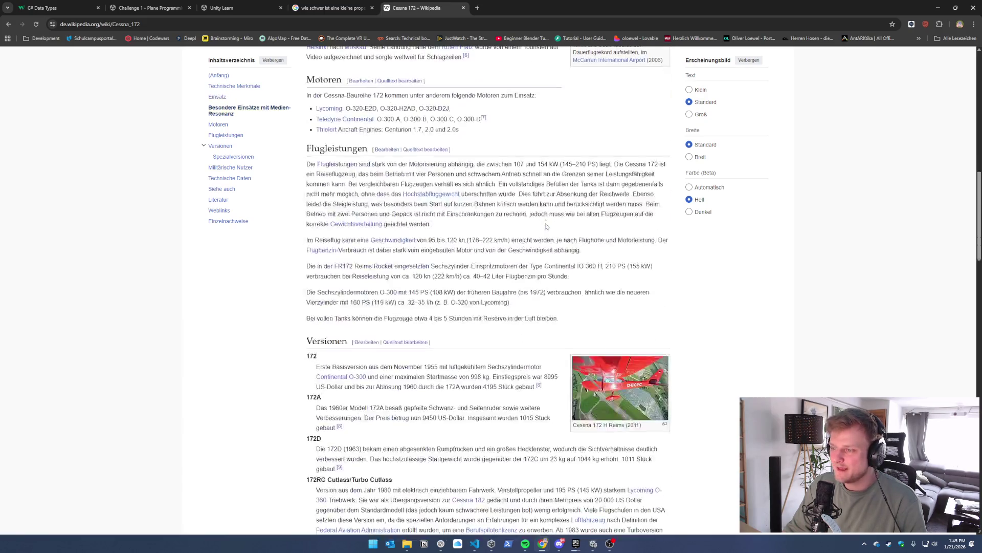
scroll(545, 223, "down", 4)
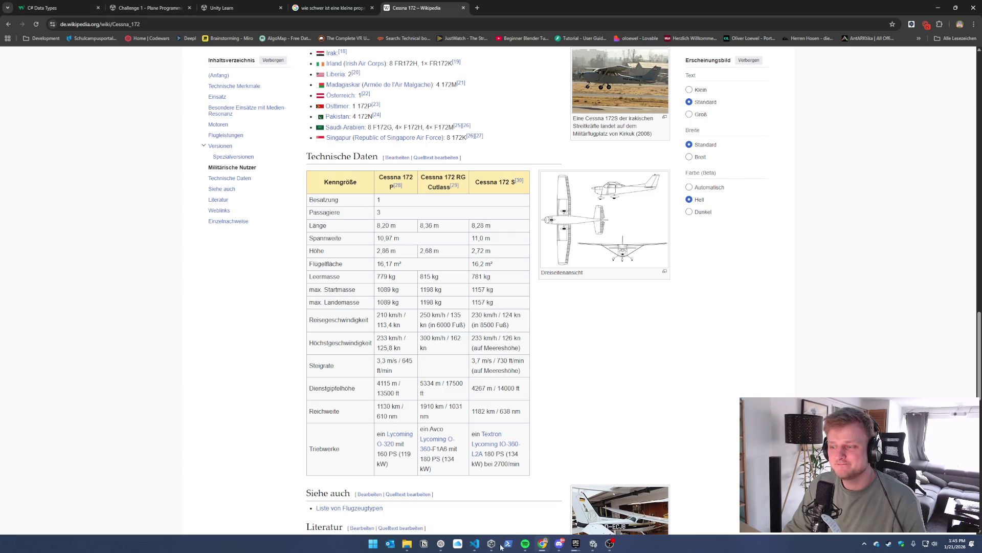
Exit Play mode, set the Player's Rigidbody Mass to 779, and start a new test flight
left_click(593, 543)
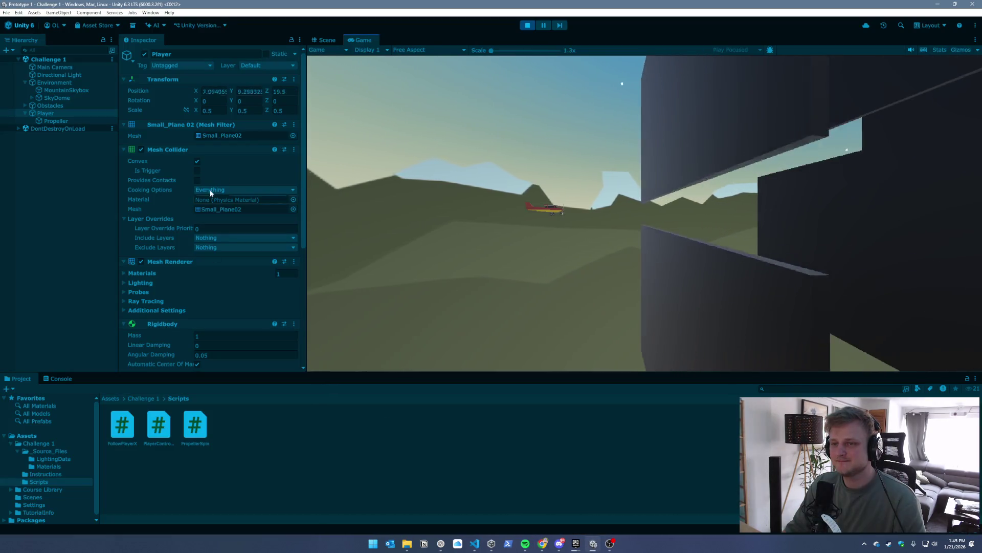
key("ctrl+p")
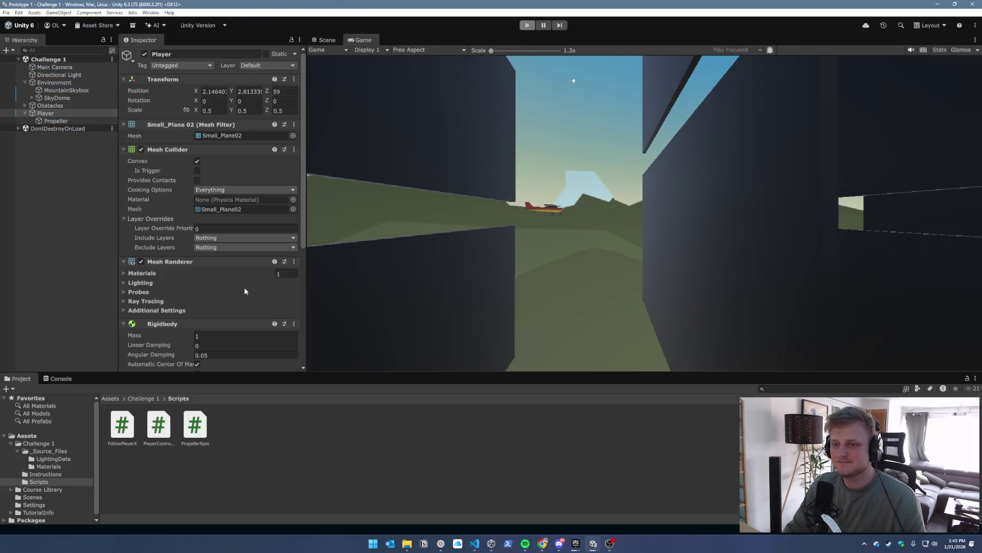
scroll(176, 295, "down", 5)
left_click(143, 179)
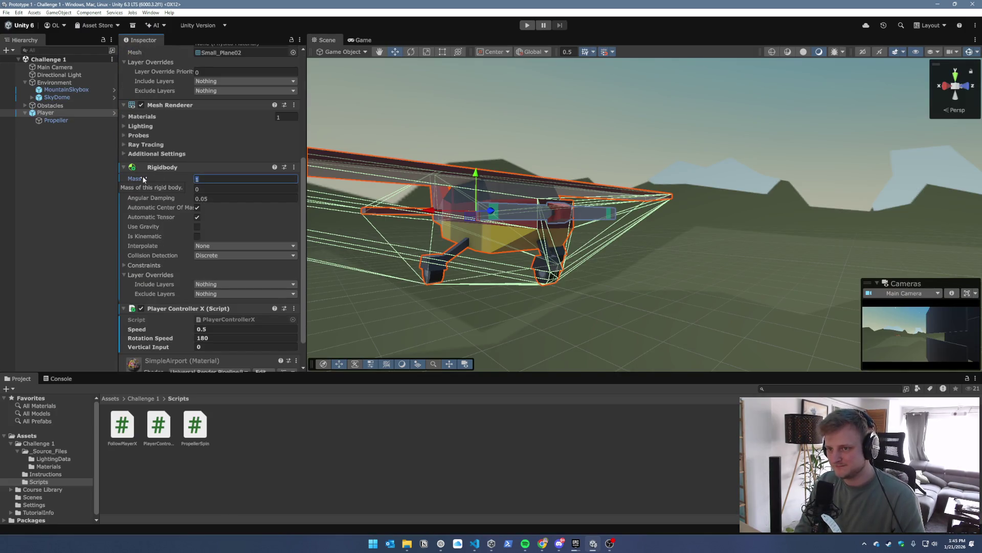
type("779")
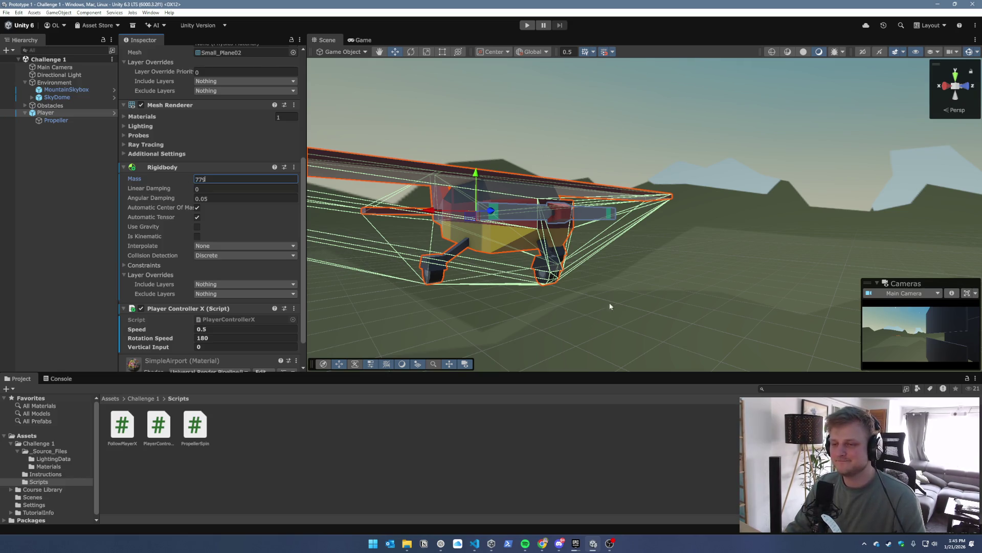
scroll(223, 267, "down", 2)
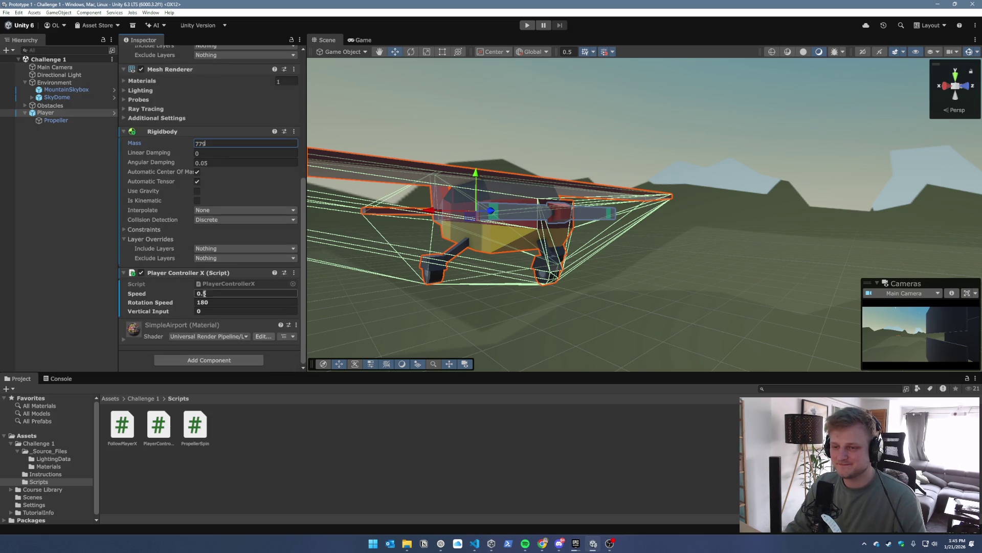
left_click(526, 25)
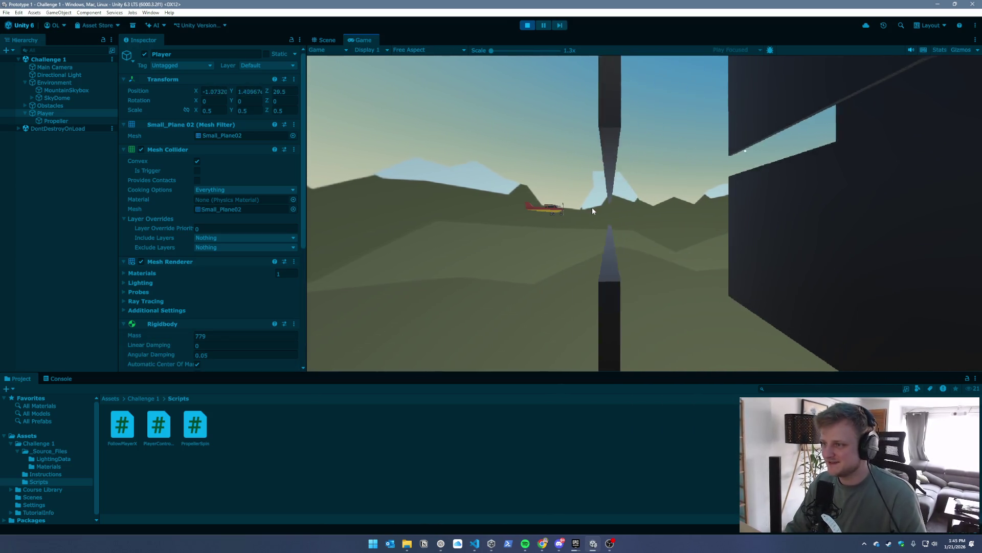
key("Down")
key("Up")
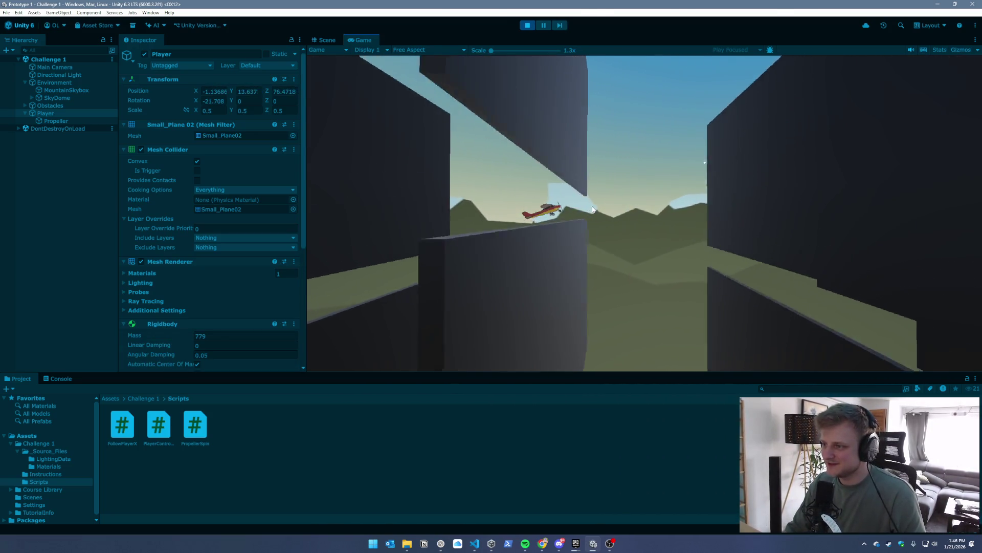
key("Down")
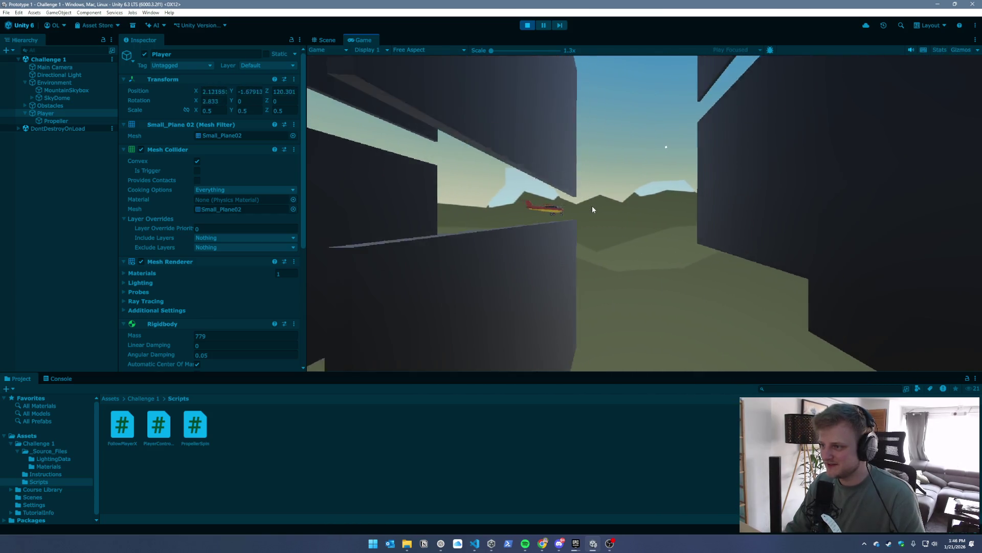
key("Up")
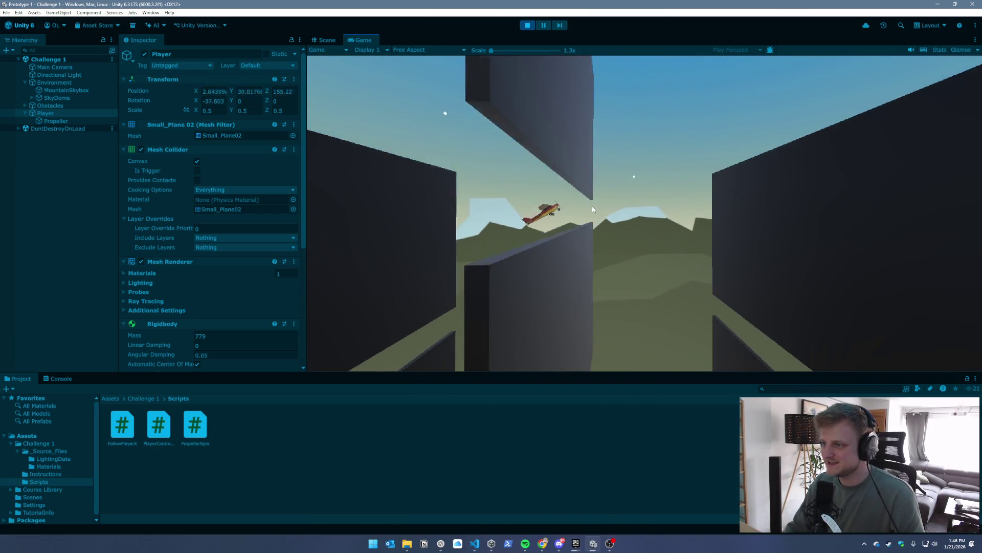
key("Down")
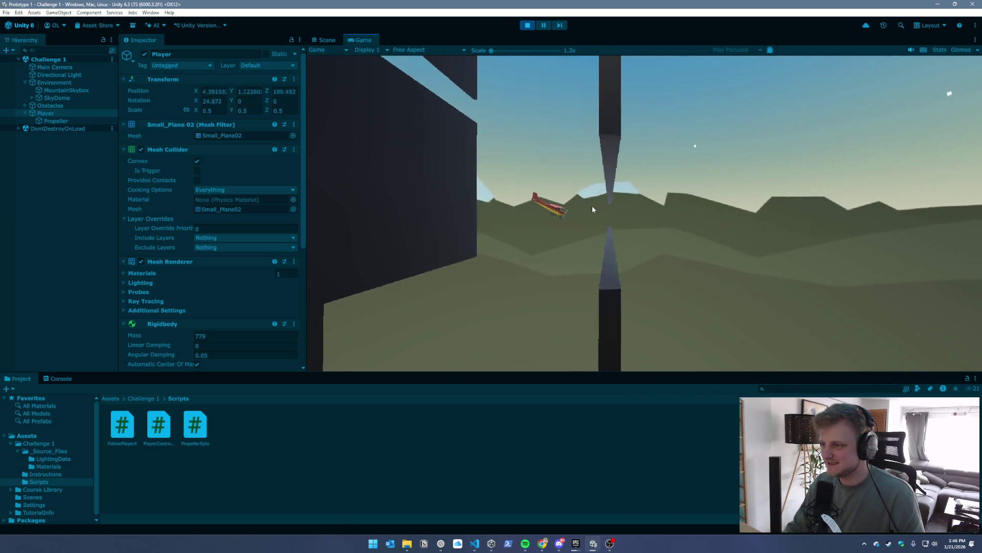
key("Down")
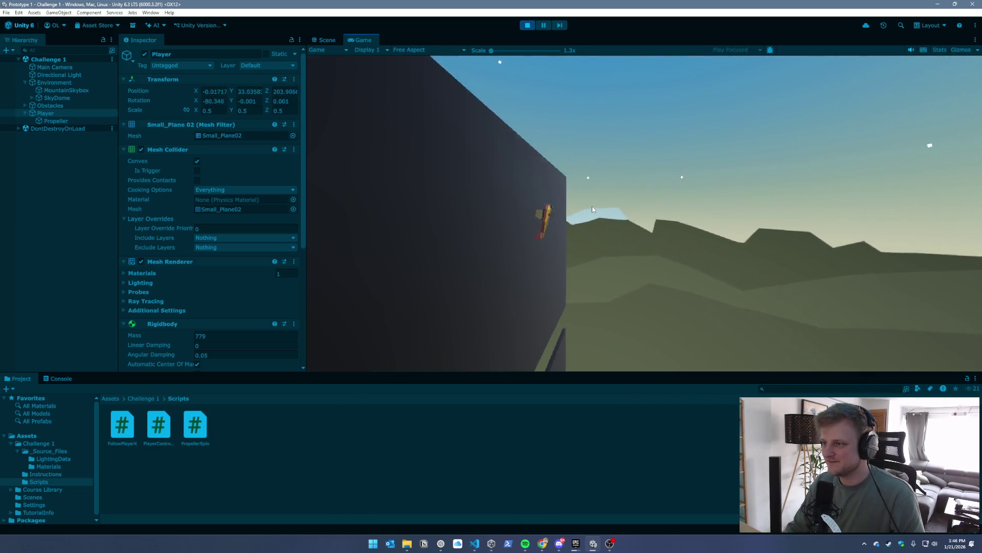
key("Down")
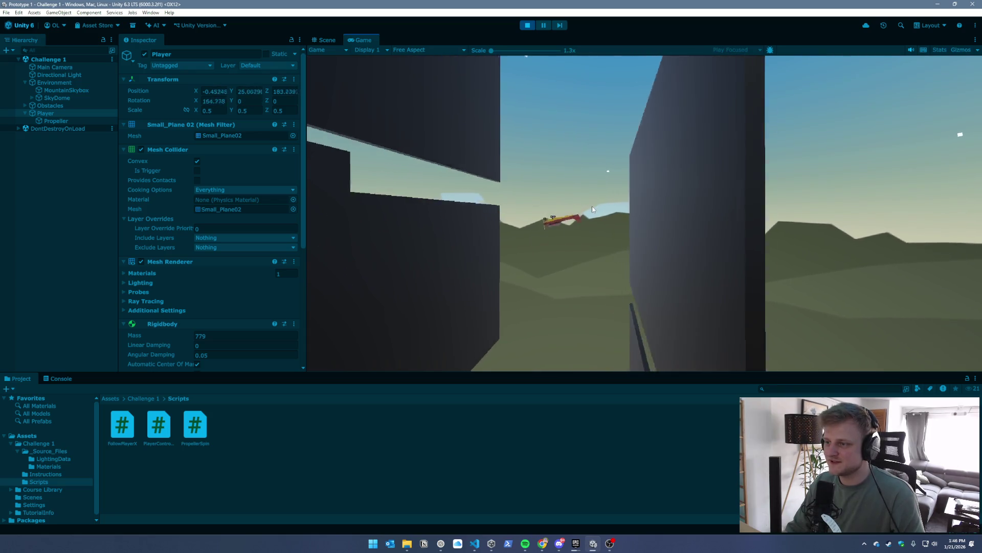
key("Up")
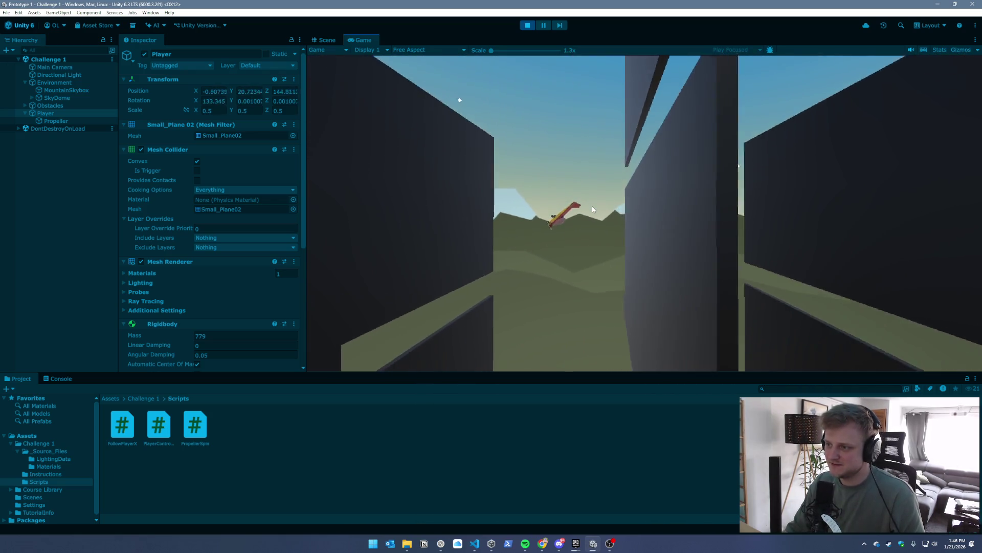
key("Down")
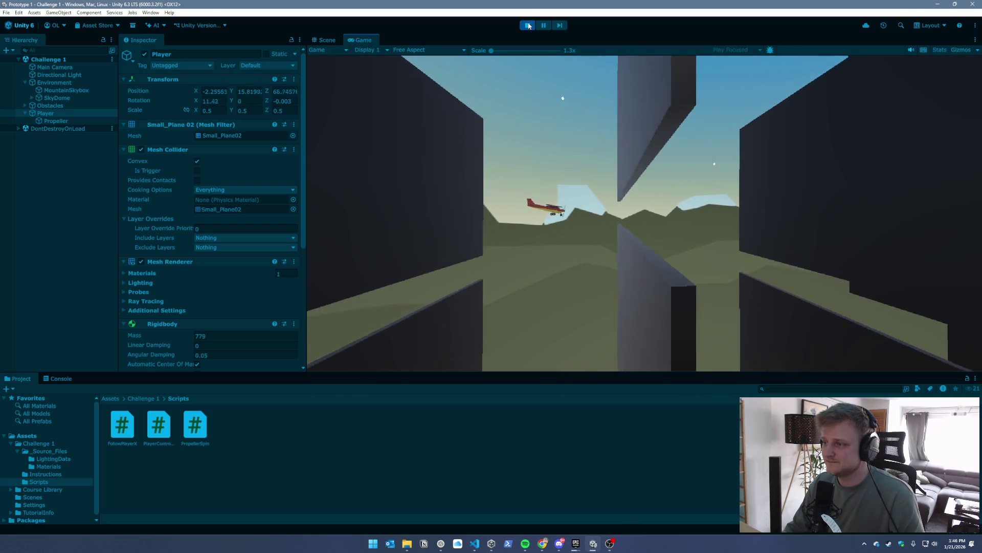
left_click(529, 26)
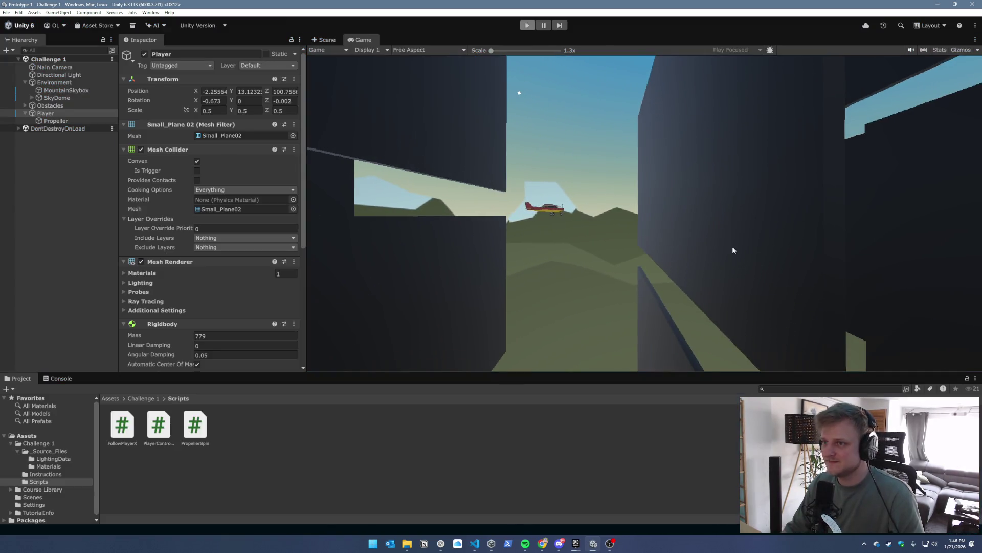
mouse_move(542, 543)
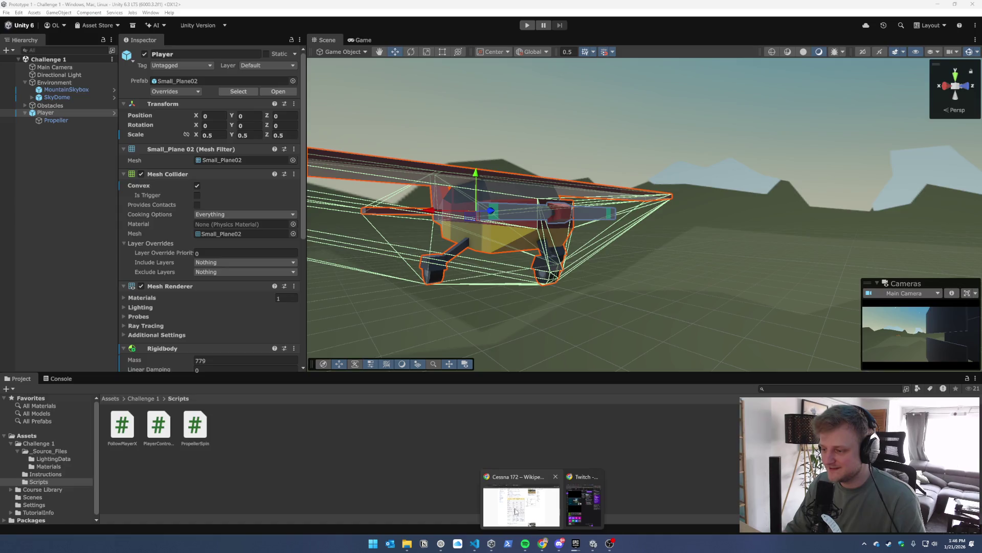
Close the plane-weight search, Cessna 172 and Unity Learn pathways tabs
left_click(522, 503)
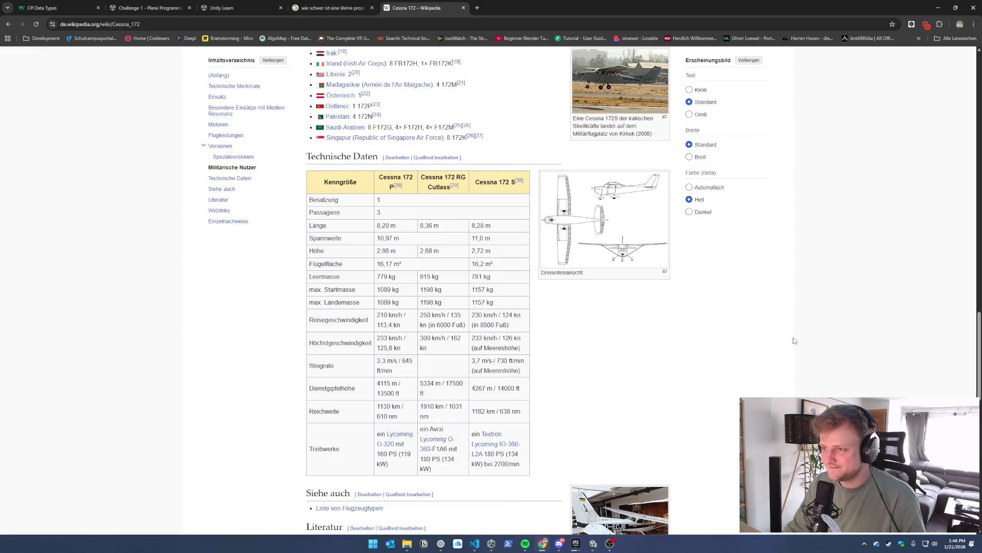
left_click(371, 8)
left_click(373, 8)
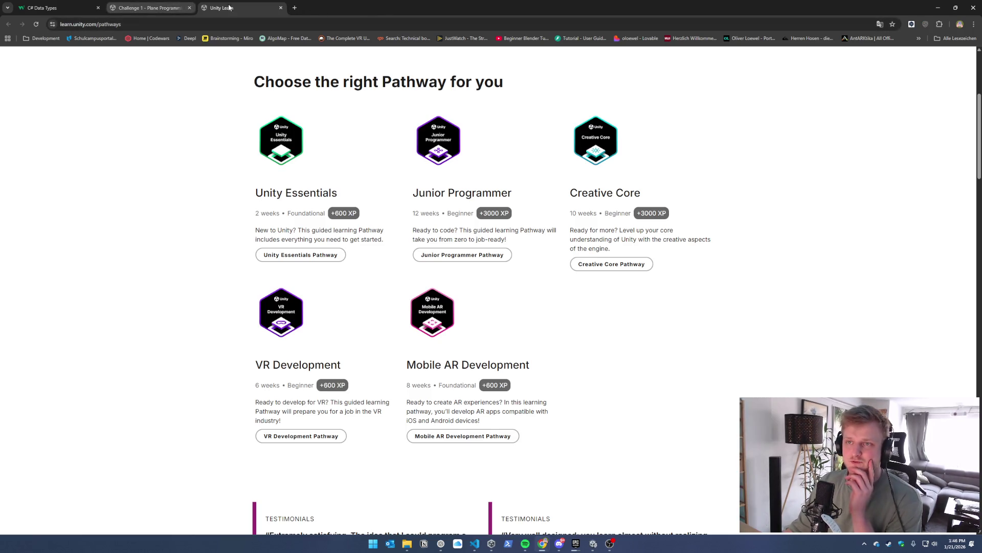
left_click(281, 7)
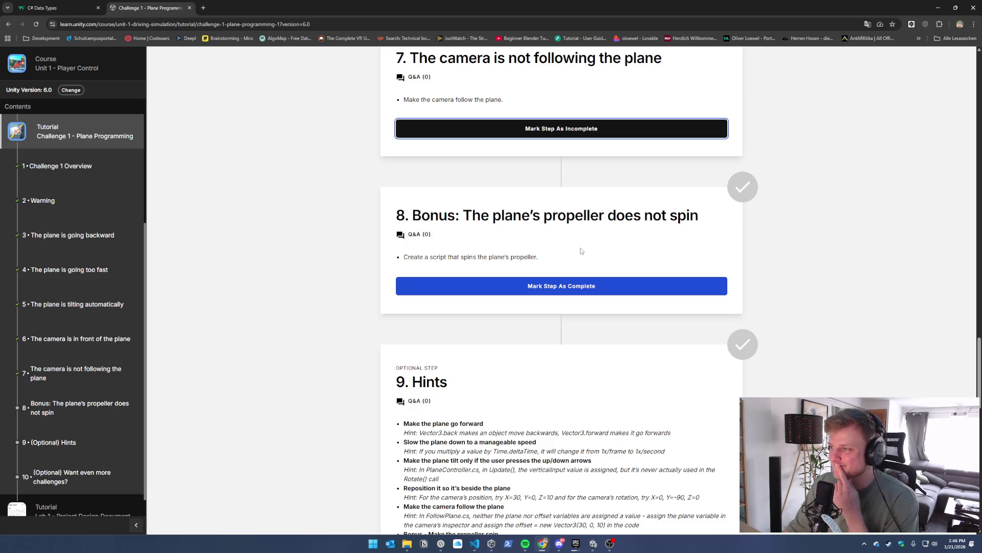
Mark the propeller bonus step and step 9 Hints as complete
left_click(558, 286)
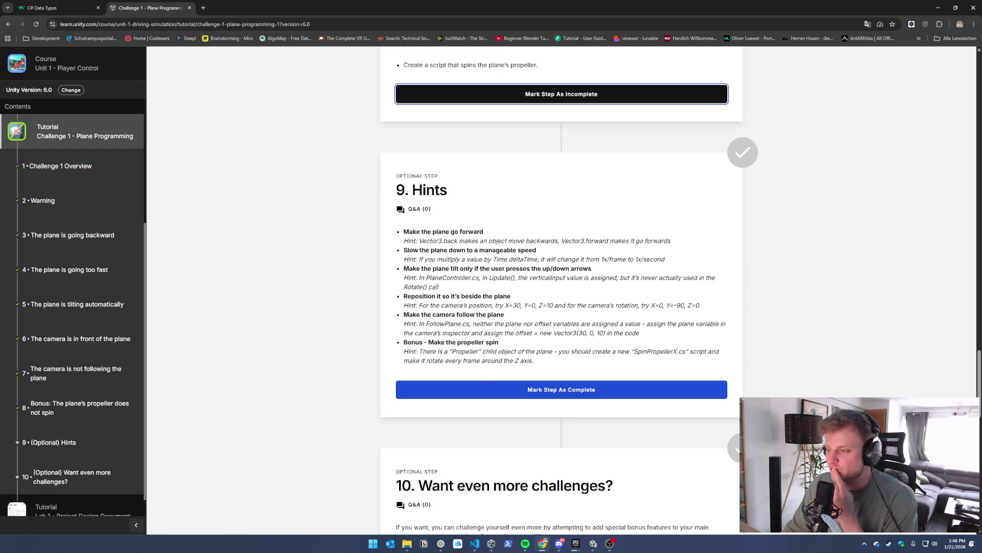
left_click(653, 389)
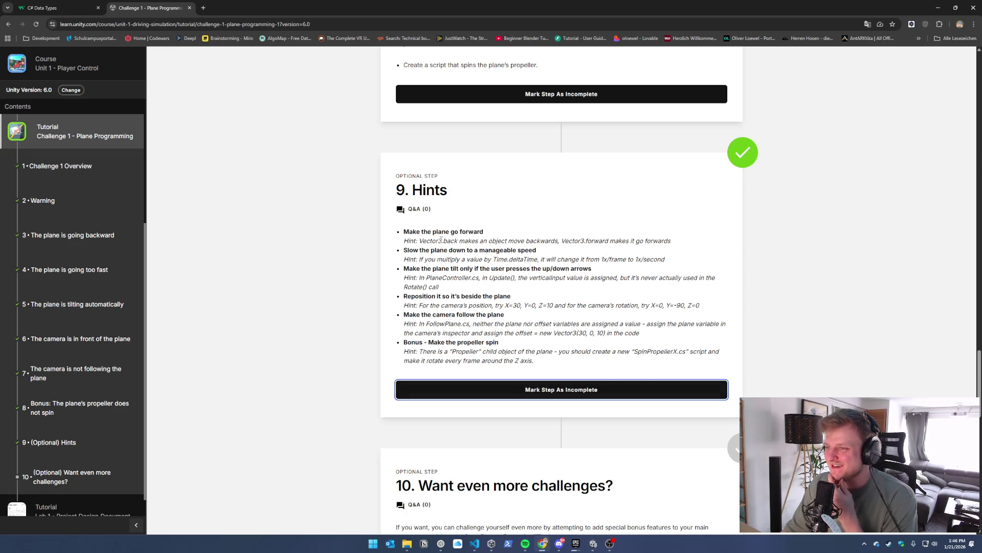
left_click_drag(602, 241, 636, 242)
left_click(420, 261)
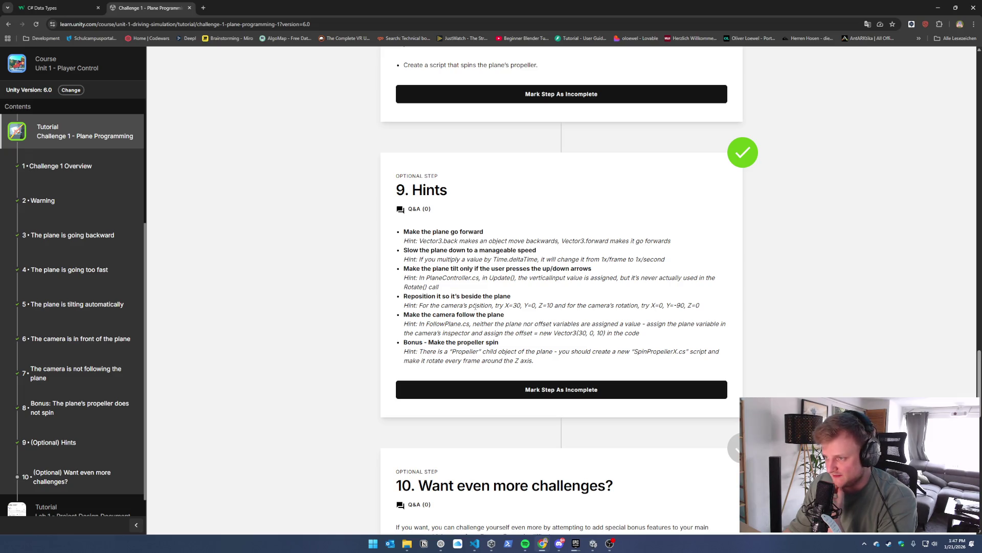
left_click_drag(492, 304, 568, 305)
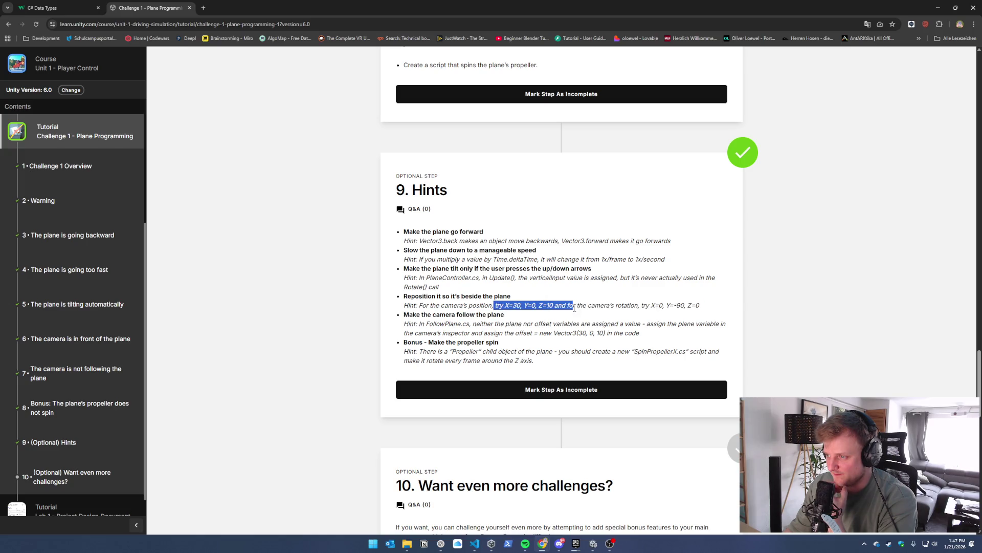
left_click(546, 304)
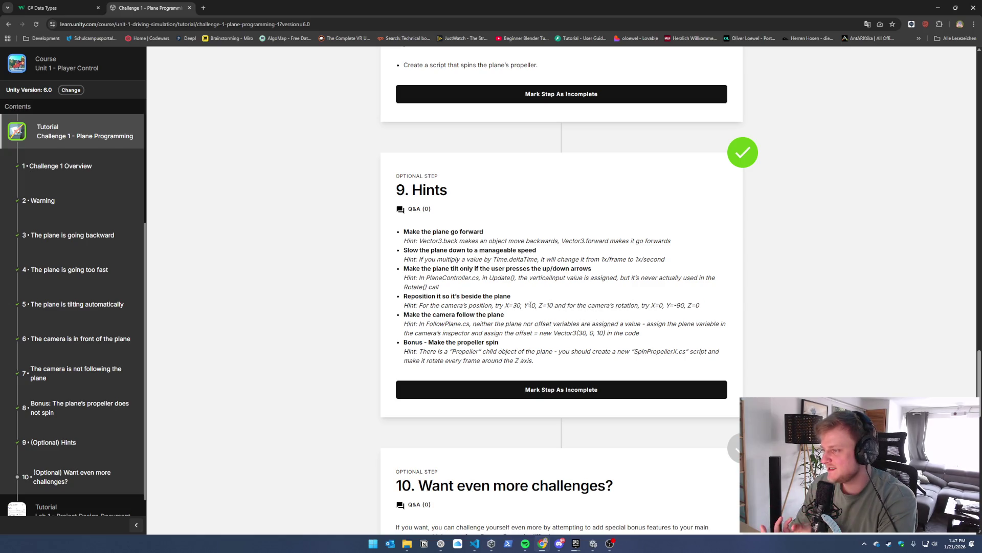